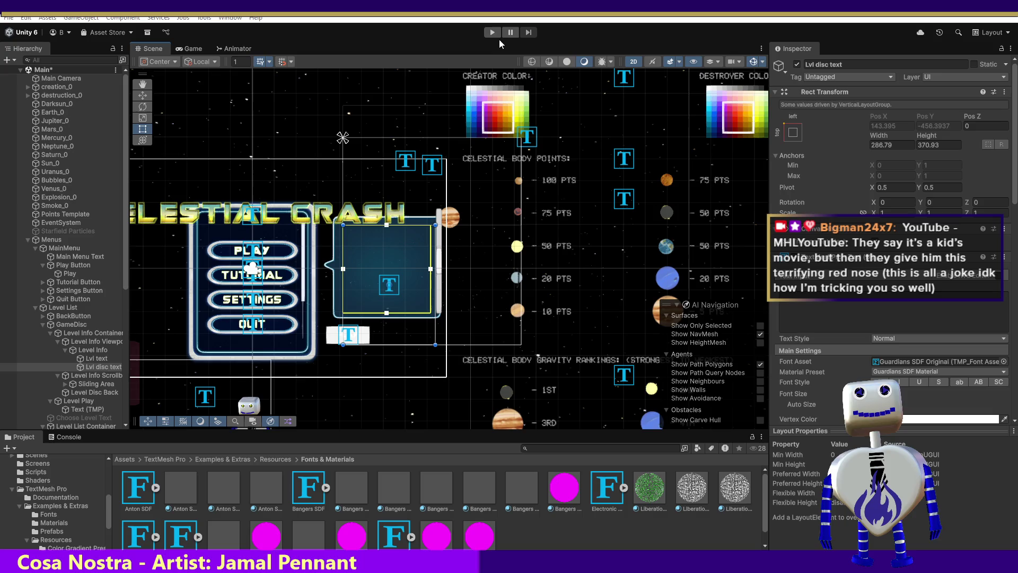
# Enter Play mode to run the Celestial Crash main menu in the Game view
pyautogui.click(492, 33)
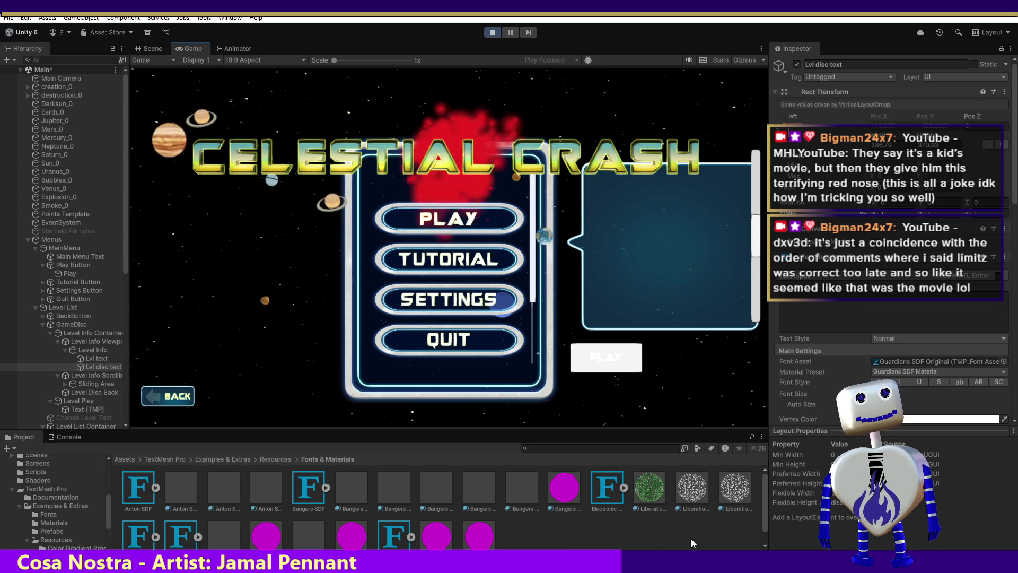
# Open level select, show the Skill Challenge objective, and drag the info scrollbar to test scrolling
pyautogui.click(489, 220)
pyautogui.click(464, 237)
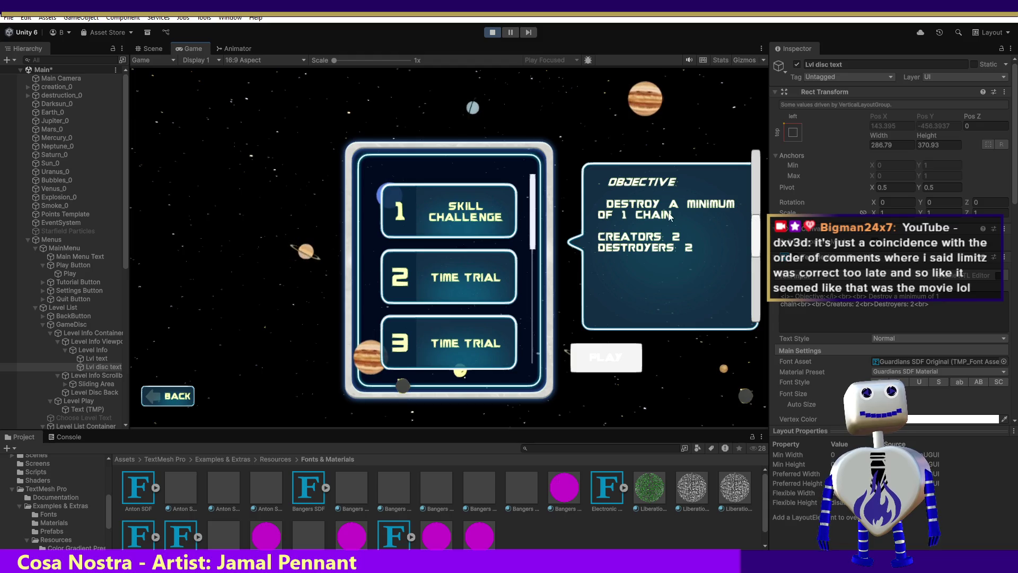
pyautogui.moveTo(756, 233)
pyautogui.mouseDown()
pyautogui.moveTo(762, 182)
pyautogui.moveTo(775, 330)
pyautogui.moveTo(761, 174)
pyautogui.moveTo(767, 243)
pyautogui.mouseUp()
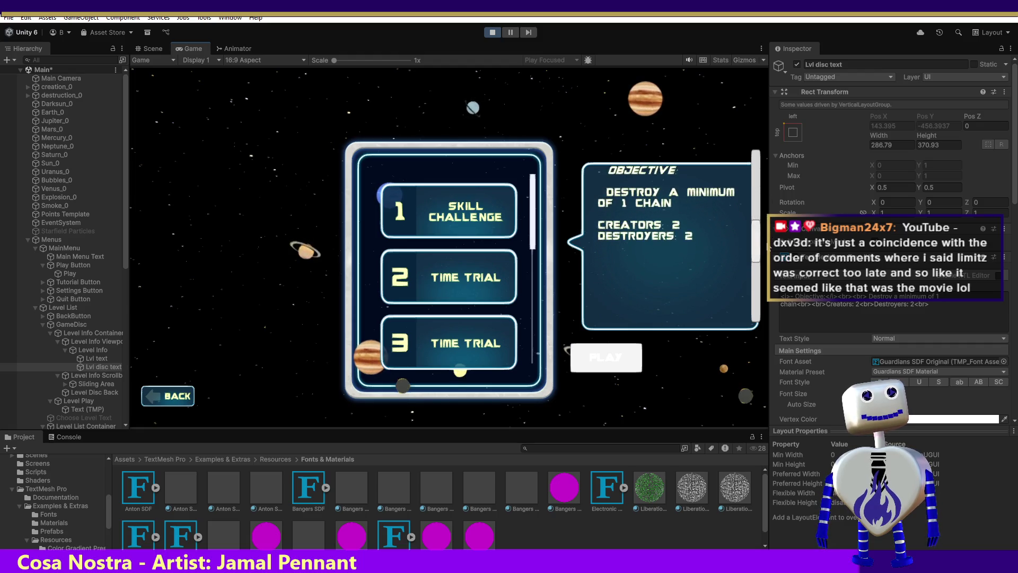
pyautogui.moveTo(755, 242)
pyautogui.mouseDown()
pyautogui.moveTo(759, 186)
pyautogui.moveTo(753, 236)
pyautogui.mouseUp()
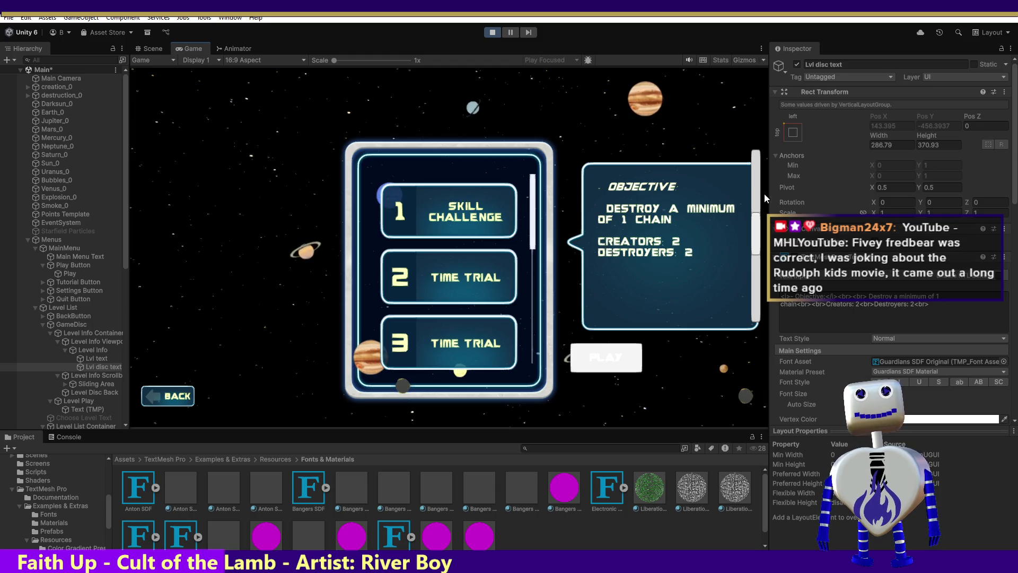
pyautogui.moveTo(758, 236)
pyautogui.mouseDown()
pyautogui.moveTo(752, 269)
pyautogui.moveTo(755, 211)
pyautogui.mouseUp()
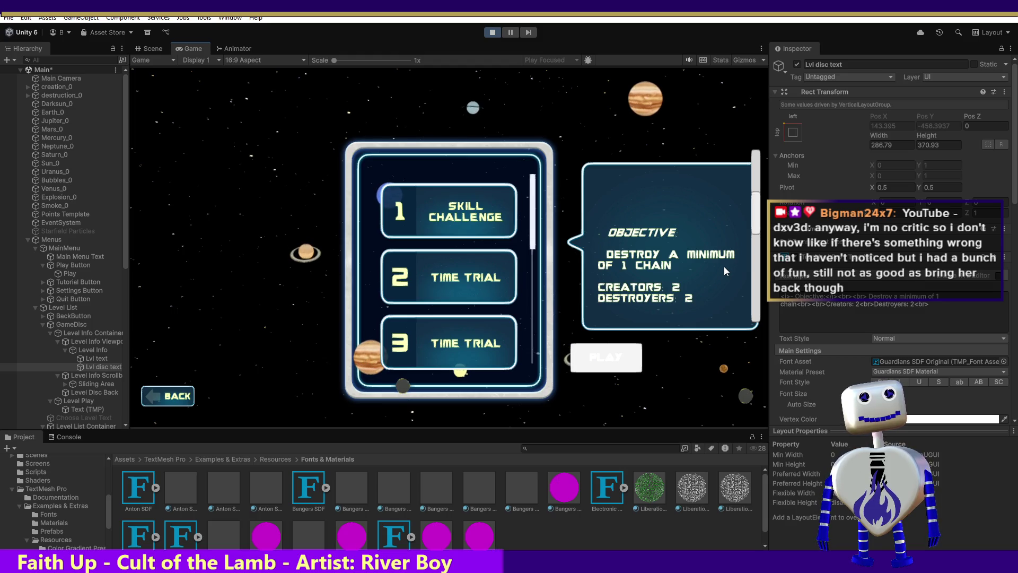
pyautogui.moveTo(753, 222)
pyautogui.mouseDown()
pyautogui.moveTo(755, 180)
pyautogui.moveTo(765, 279)
pyautogui.moveTo(765, 245)
pyautogui.mouseUp()
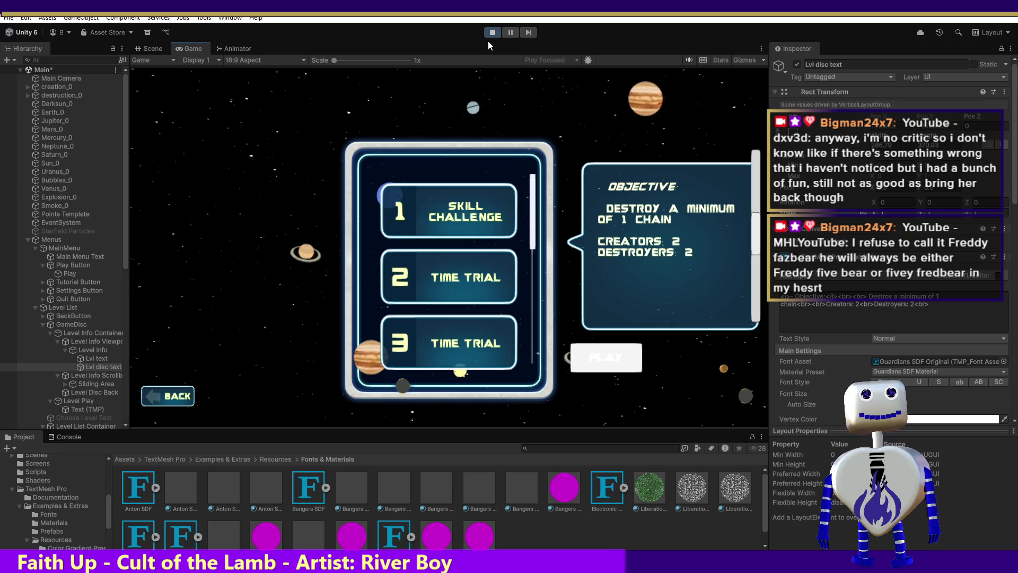
# Stop the game, then select and frame Level Info Viewport in the scene
pyautogui.click(489, 37)
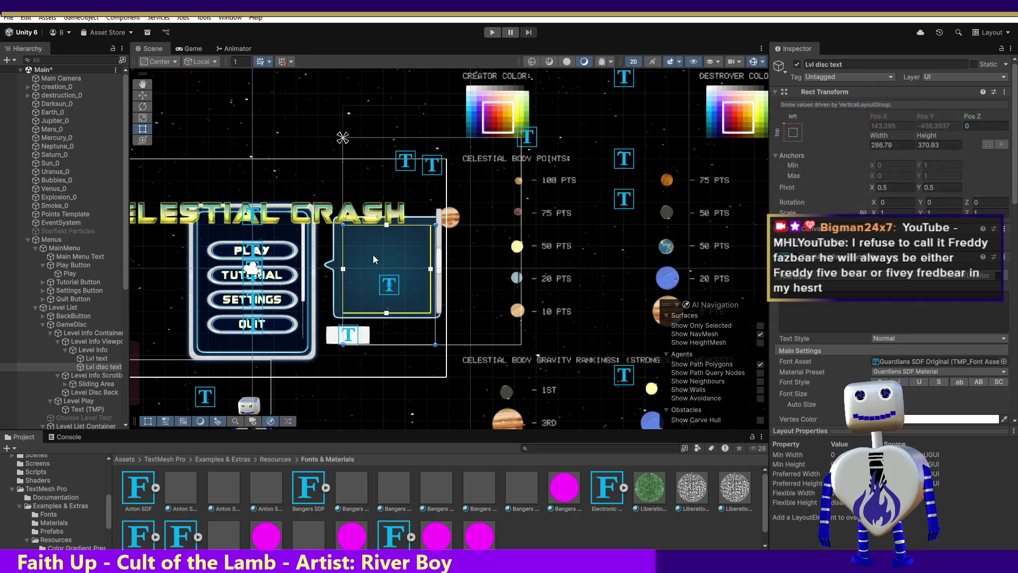
pyautogui.click(93, 342)
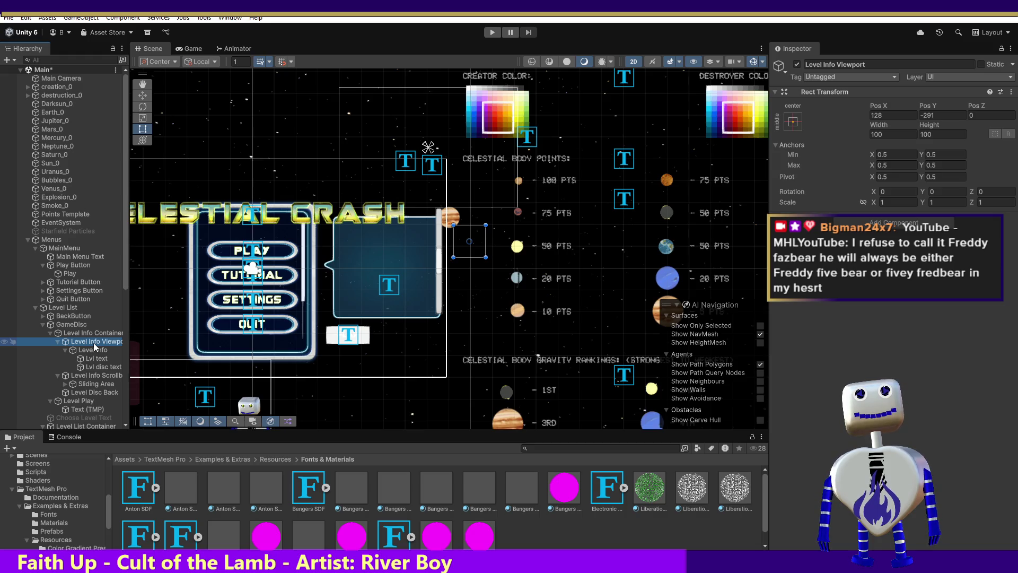
pyautogui.press('f')
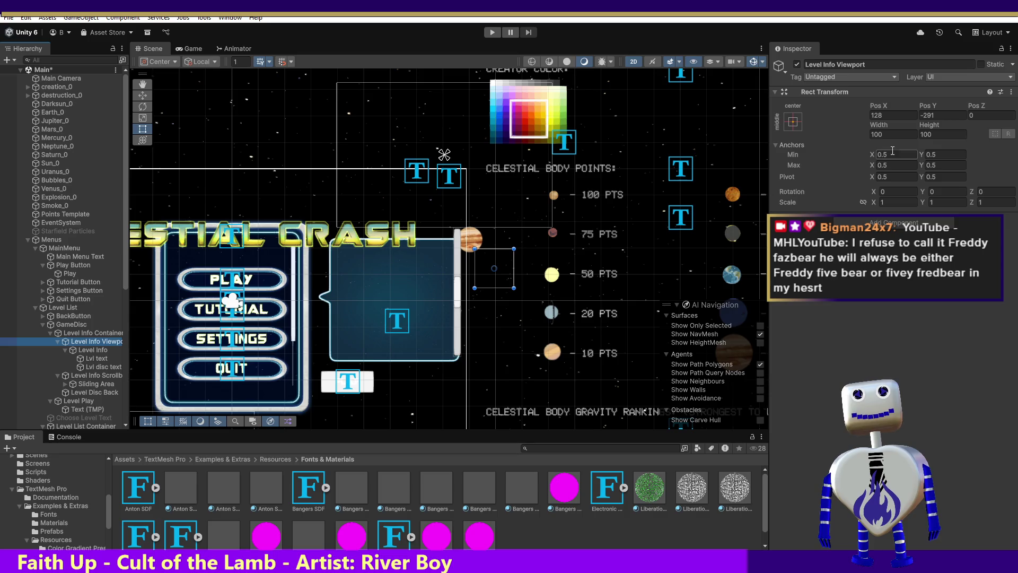
# Set the viewport's Rect Transform Height to 300 and run the game again
pyautogui.click(937, 135)
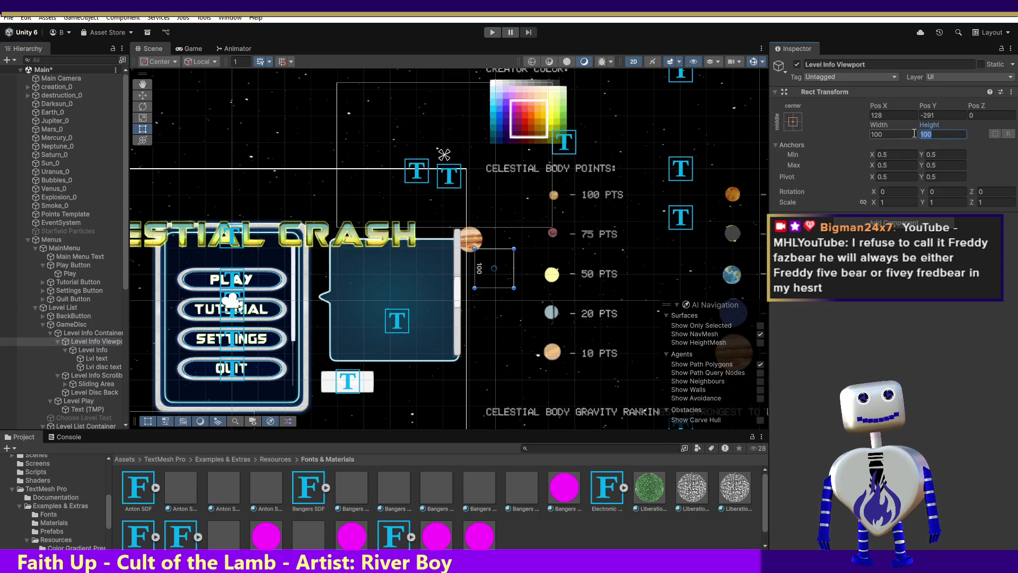
pyautogui.write('300')
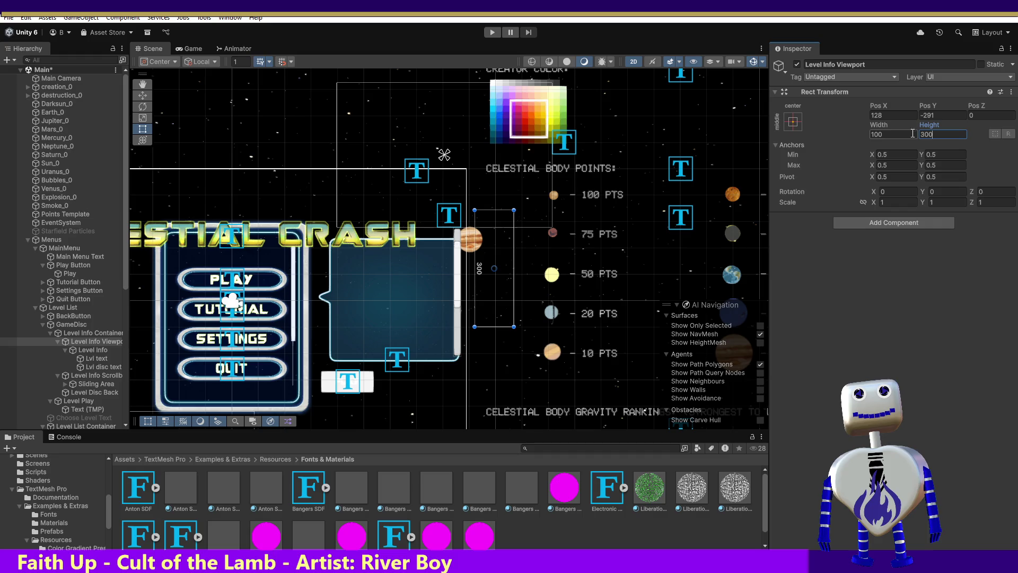
pyautogui.click(493, 33)
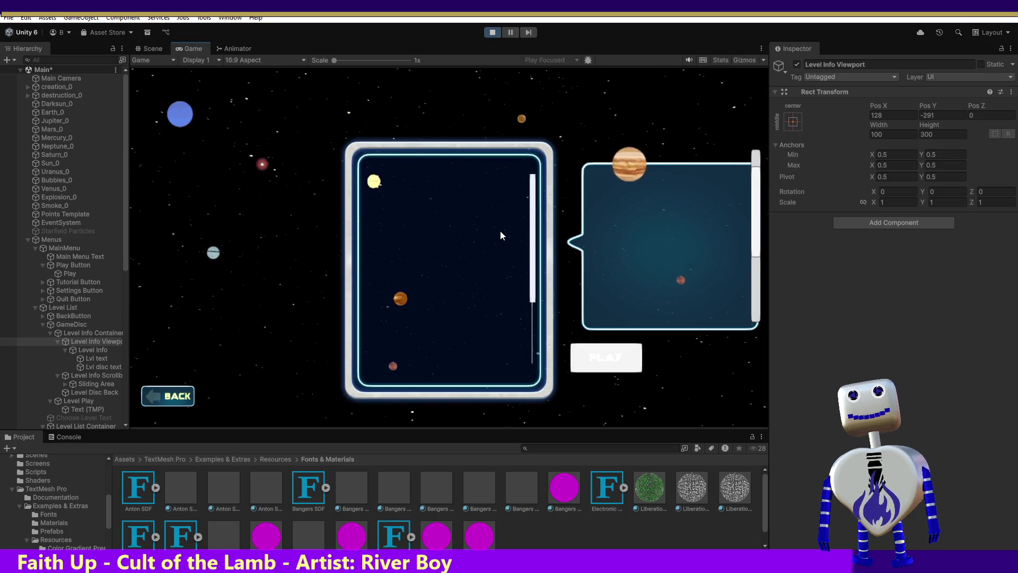
# Open level select and scroll the objective text in the taller info panel
pyautogui.click(508, 227)
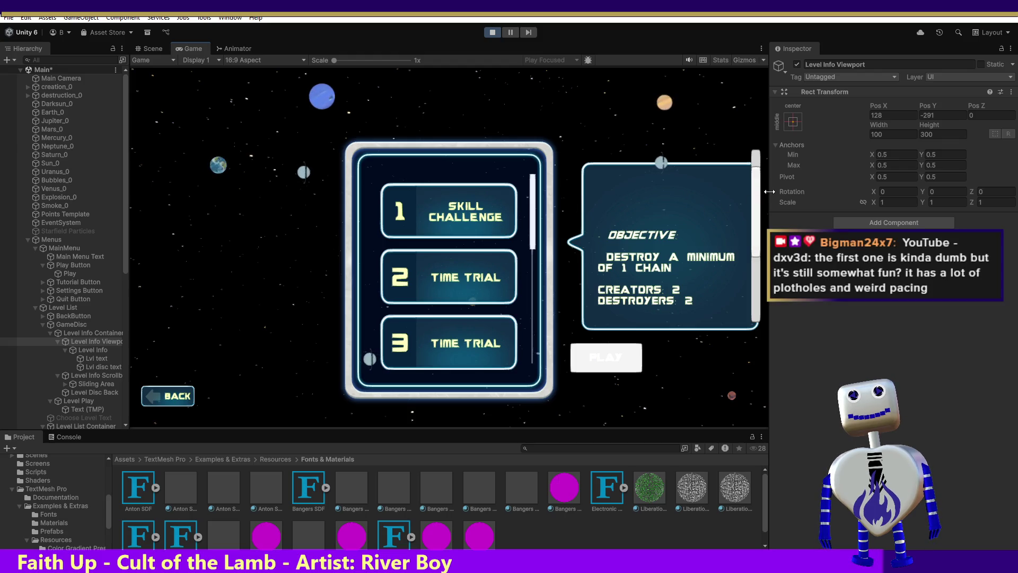
pyautogui.scroll(-1, 758, 209)
pyautogui.moveTo(758, 209)
pyautogui.mouseDown()
pyautogui.moveTo(738, 281)
pyautogui.moveTo(753, 152)
pyautogui.moveTo(750, 312)
pyautogui.moveTo(764, 231)
pyautogui.mouseUp()
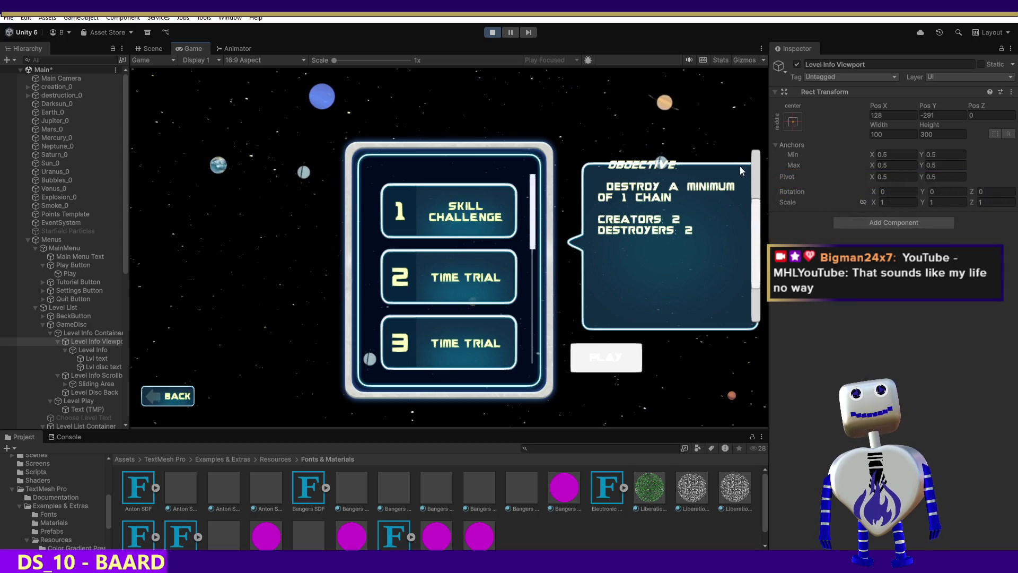
# Lower the viewport's Pos Y to -350, then -450, testing the scrollbar each time
pyautogui.click(882, 134)
pyautogui.click(937, 114)
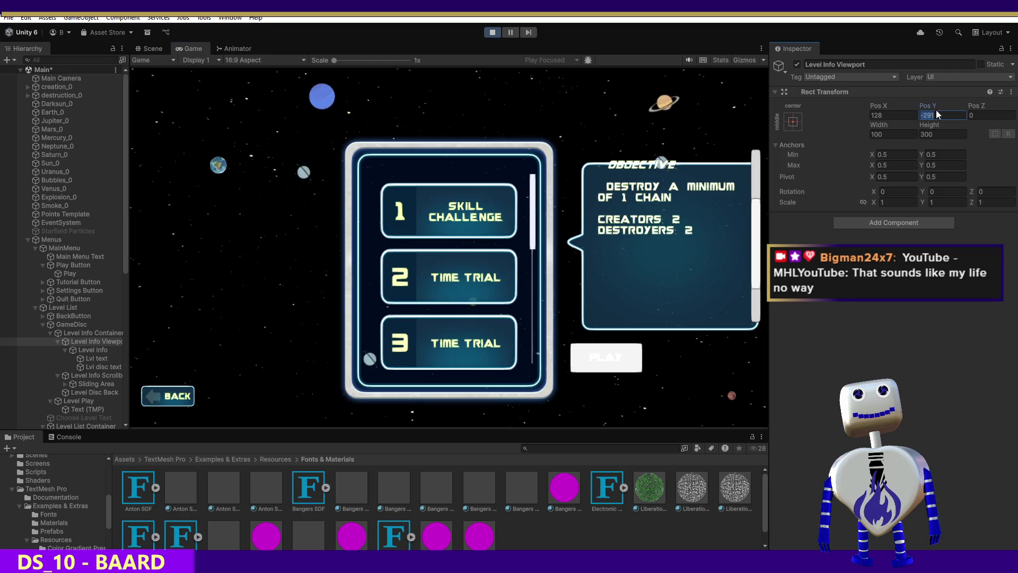
pyautogui.write('0')
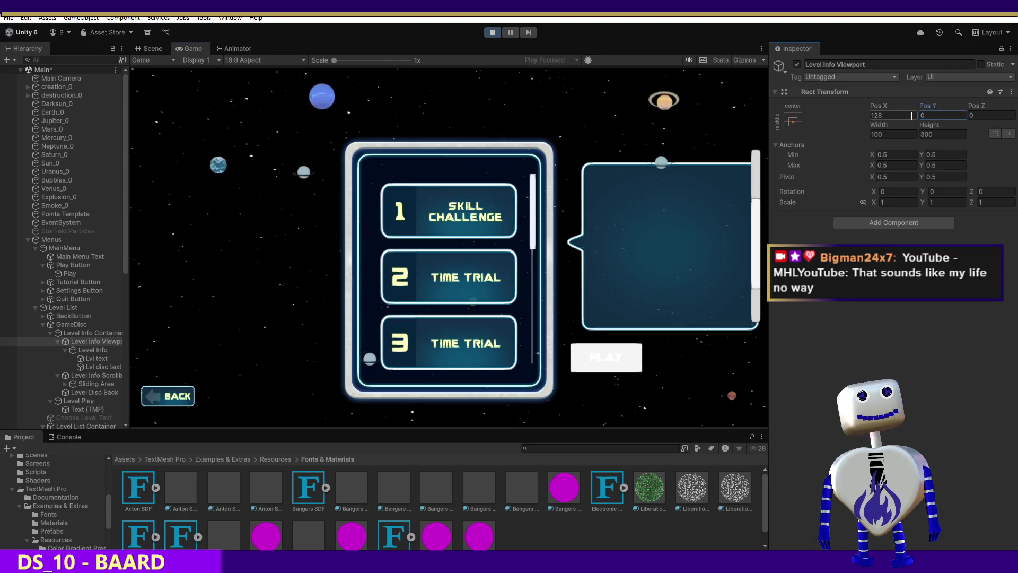
pyautogui.write('-')
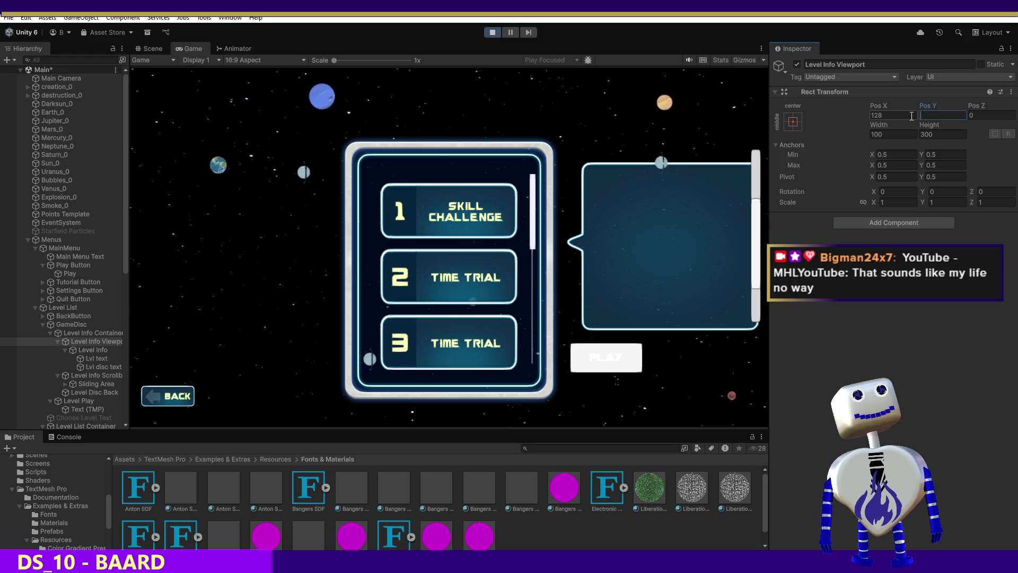
pyautogui.write('-300')
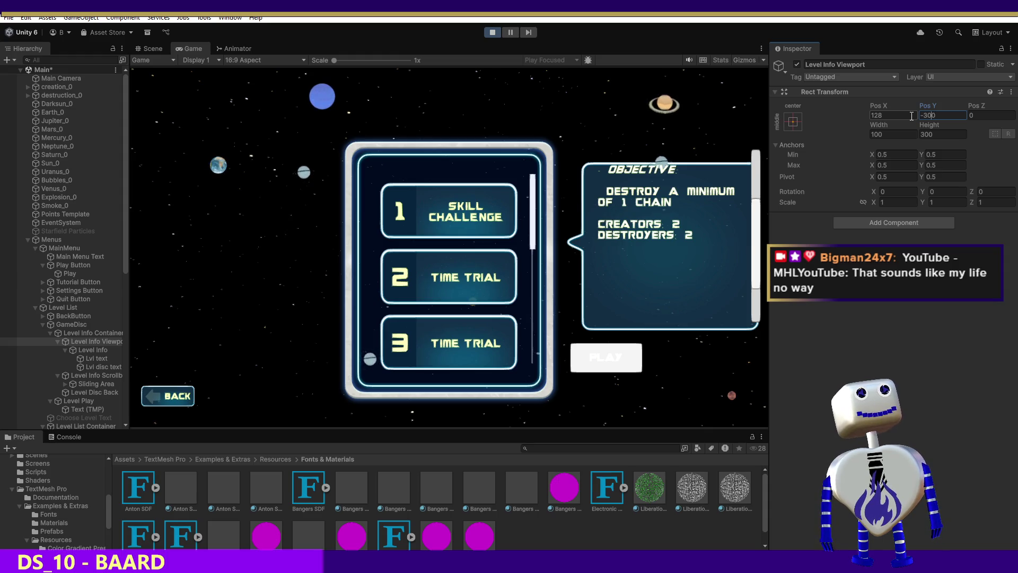
pyautogui.press('BackSpace')
pyautogui.write('5')
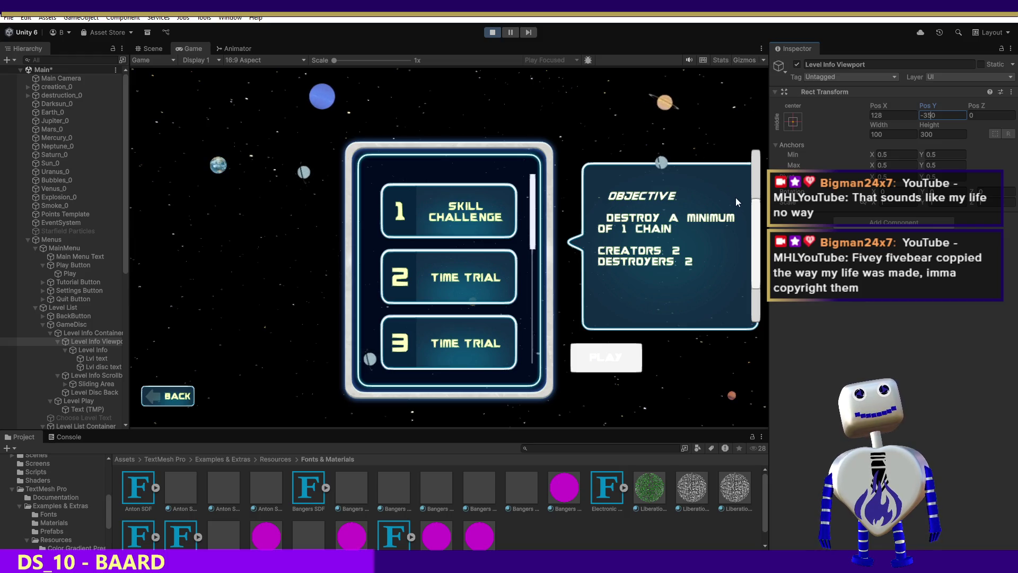
pyautogui.moveTo(753, 211)
pyautogui.mouseDown()
pyautogui.moveTo(744, 258)
pyautogui.moveTo(757, 154)
pyautogui.moveTo(752, 245)
pyautogui.moveTo(756, 199)
pyautogui.moveTo(757, 215)
pyautogui.mouseUp()
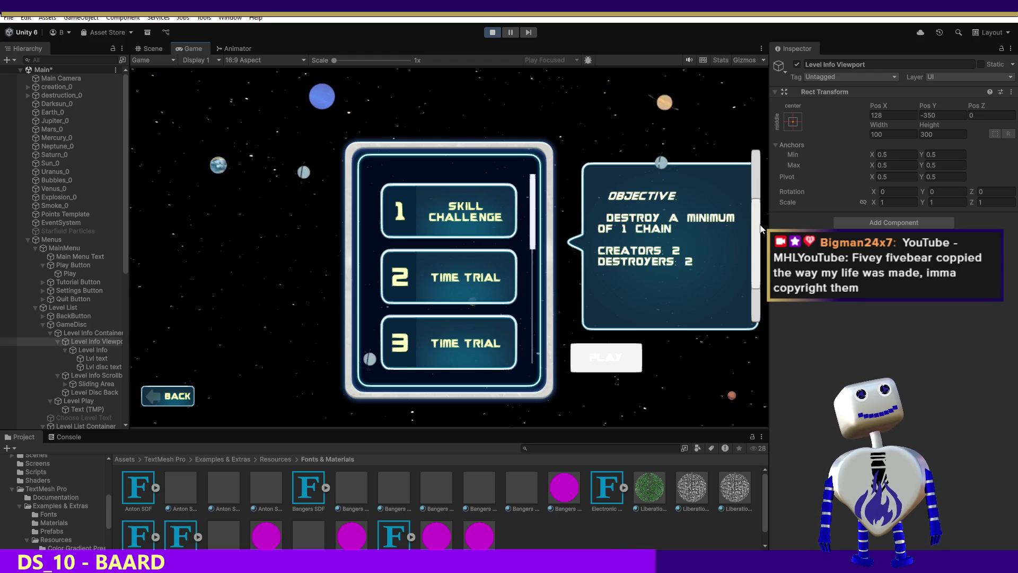
pyautogui.moveTo(762, 228)
pyautogui.mouseDown()
pyautogui.moveTo(757, 210)
pyautogui.moveTo(748, 268)
pyautogui.moveTo(756, 208)
pyautogui.mouseUp()
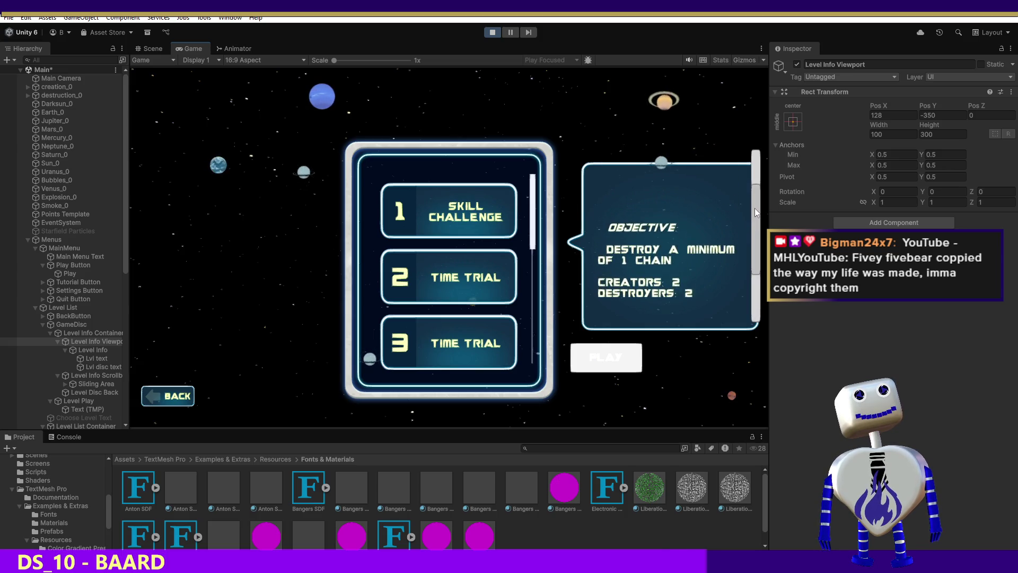
pyautogui.click(927, 115)
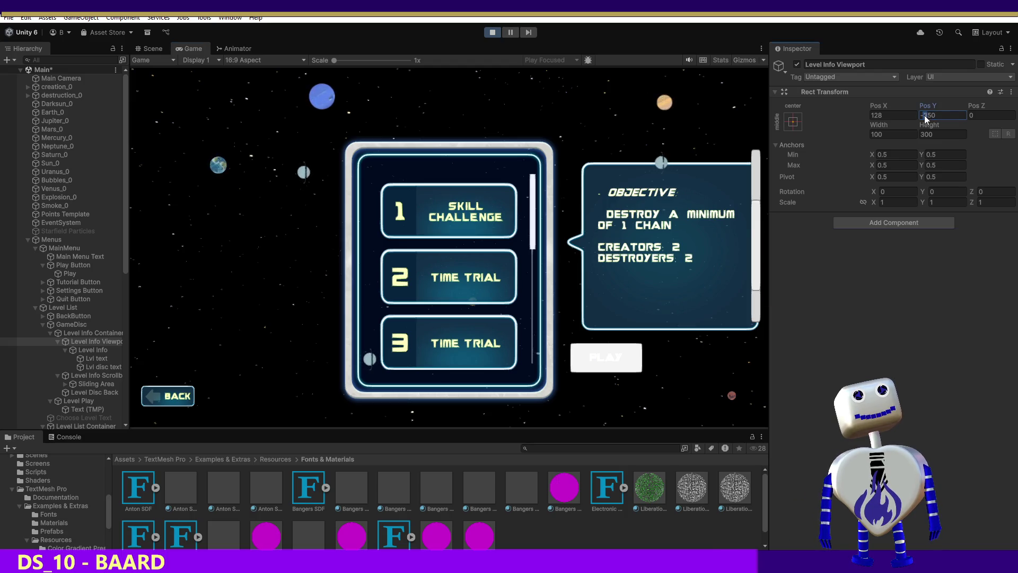
pyautogui.write('4')
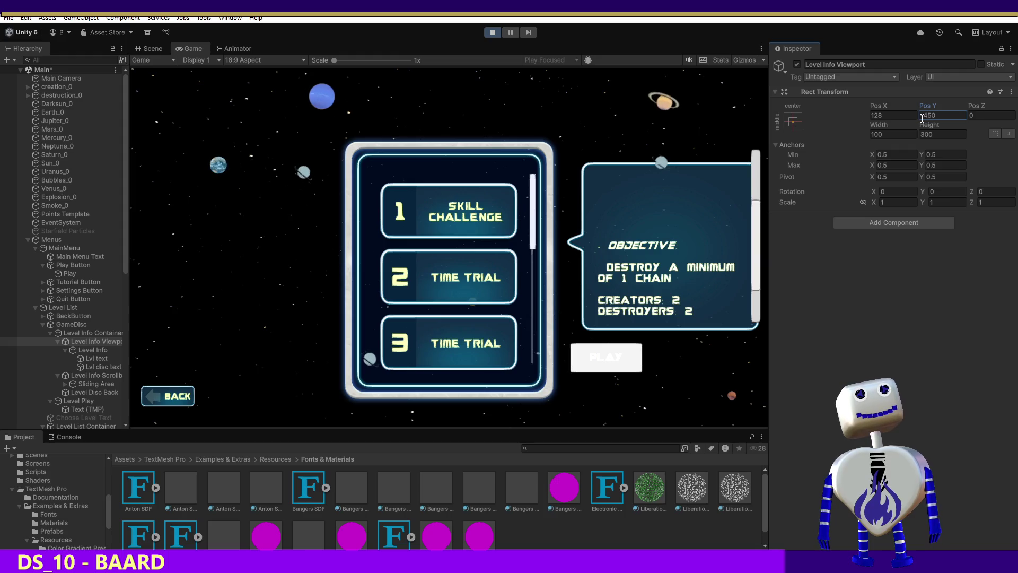
pyautogui.click(756, 214)
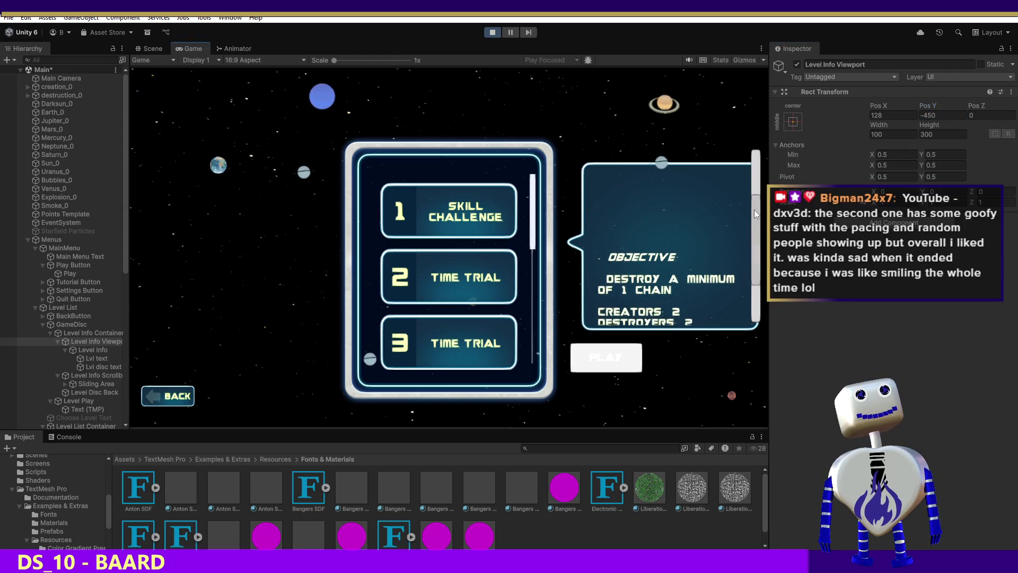
pyautogui.moveTo(756, 214); pyautogui.dragTo(755, 281)
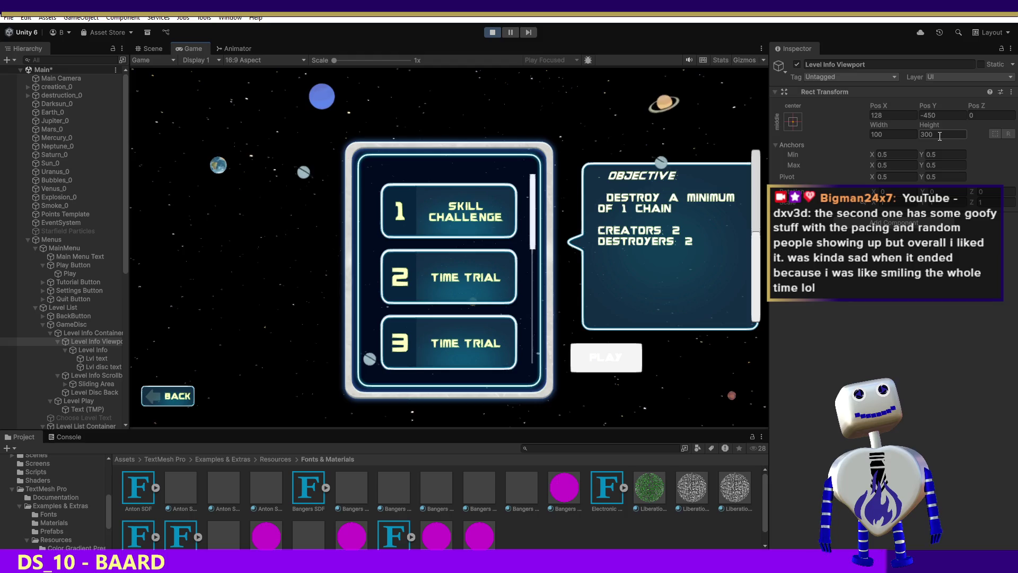
# Try viewport Height 200, restore it to 300, and stop the game
pyautogui.click(939, 136)
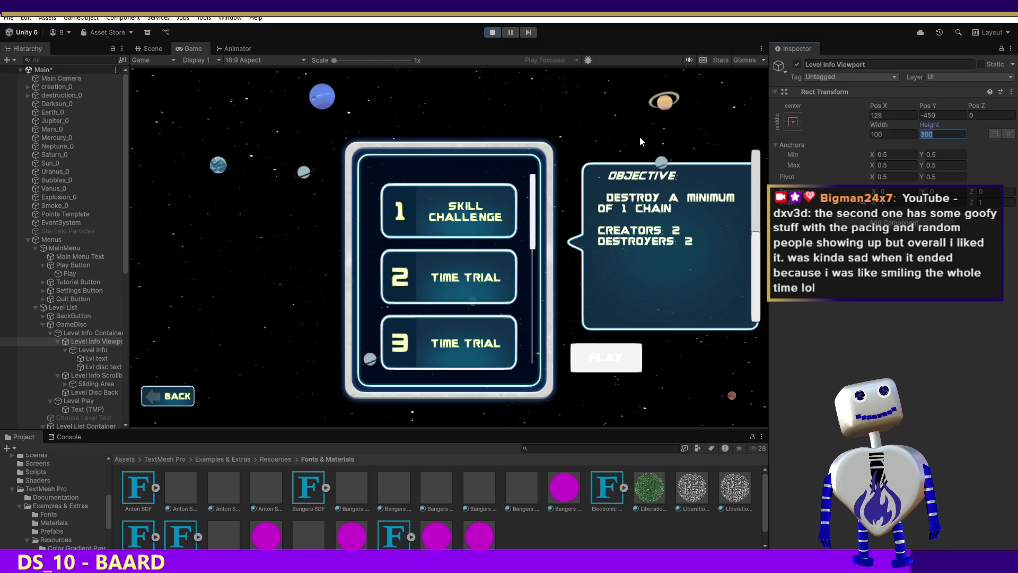
pyautogui.write('200')
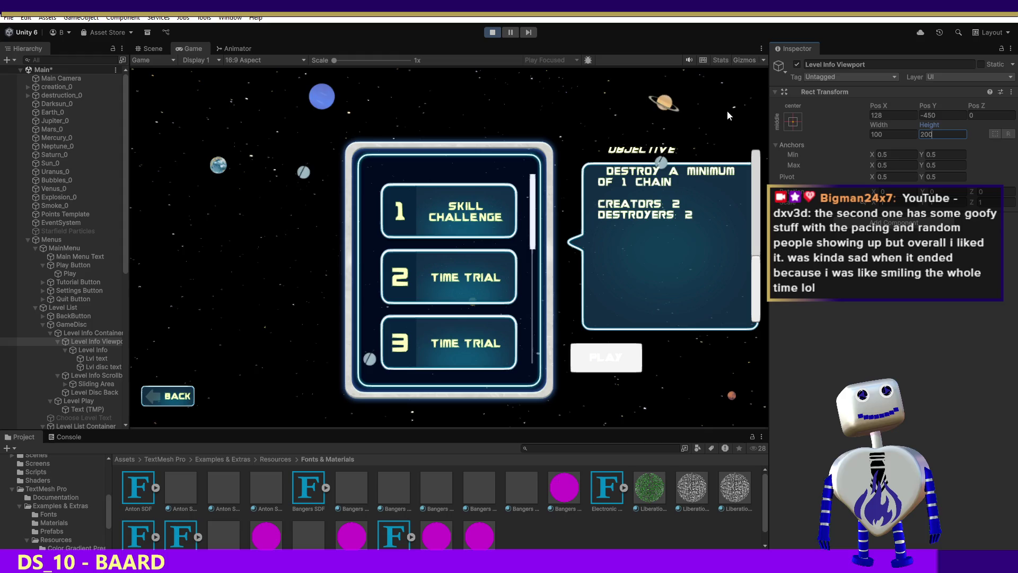
pyautogui.moveTo(752, 272); pyautogui.dragTo(755, 176)
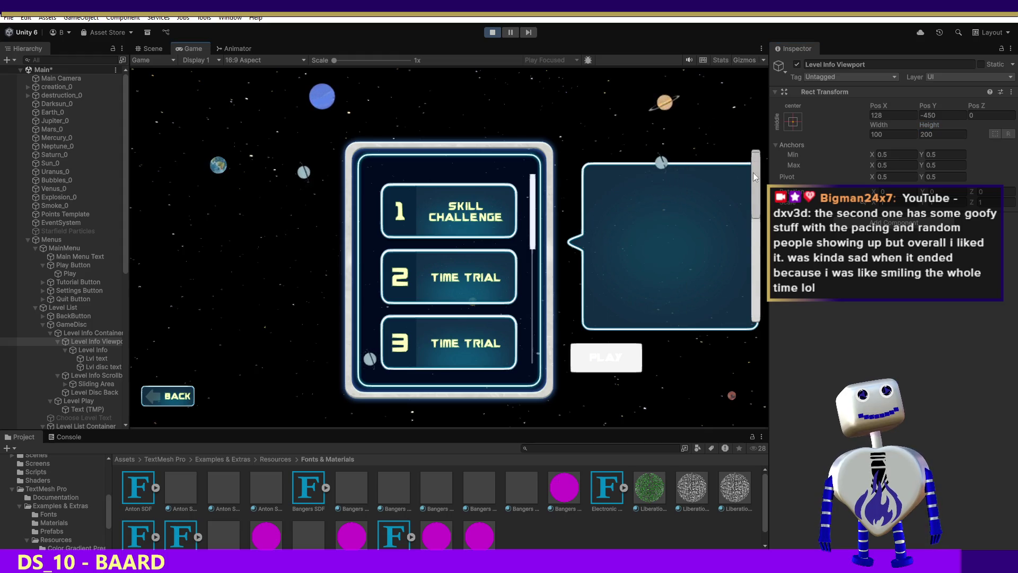
pyautogui.doubleClick(939, 134)
pyautogui.write('300')
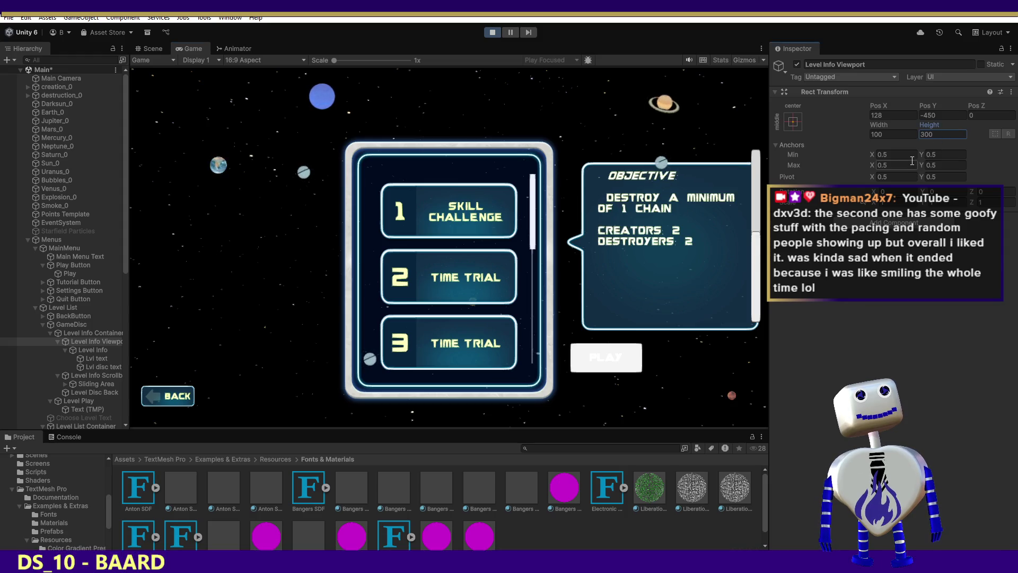
pyautogui.click(499, 31)
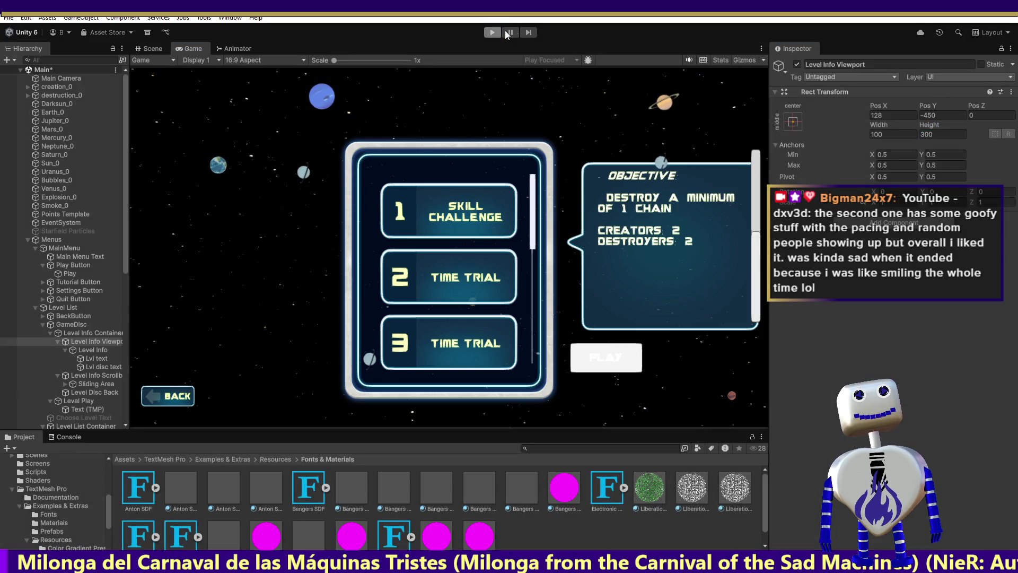
# Set the Level Info Viewport's Pos Y to -450 and run the game
pyautogui.click(941, 119)
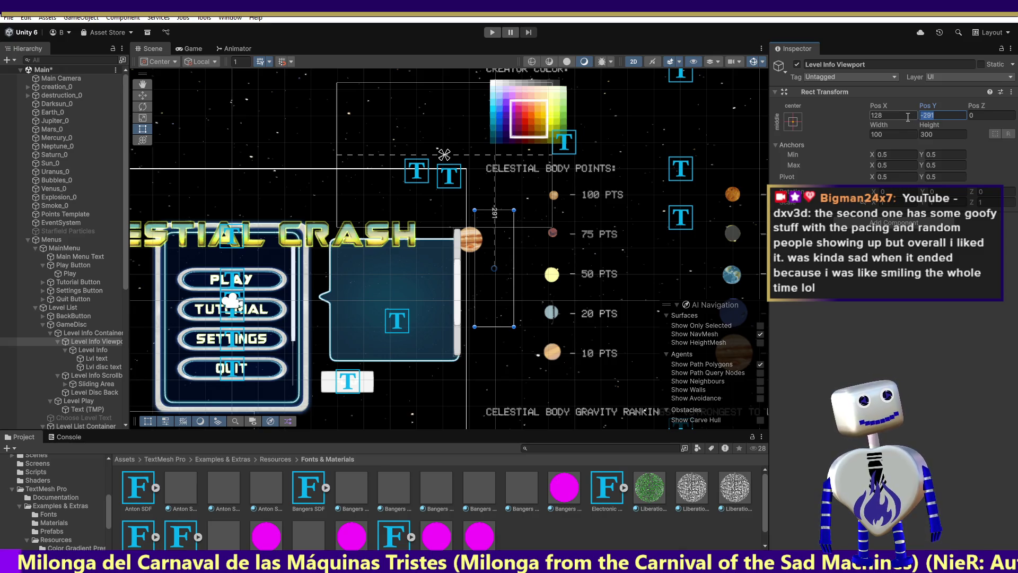
pyautogui.write('-450')
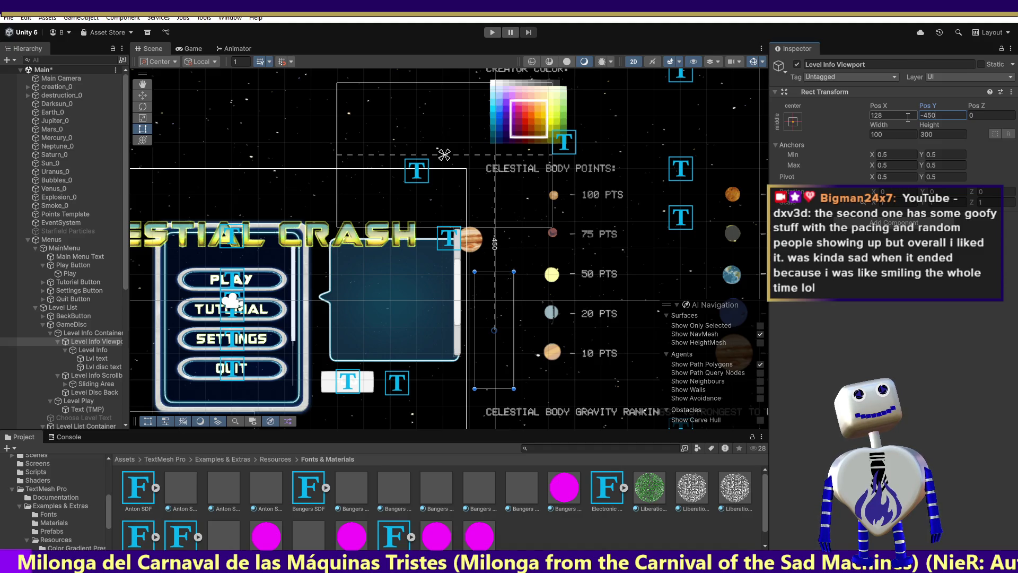
pyautogui.click(492, 35)
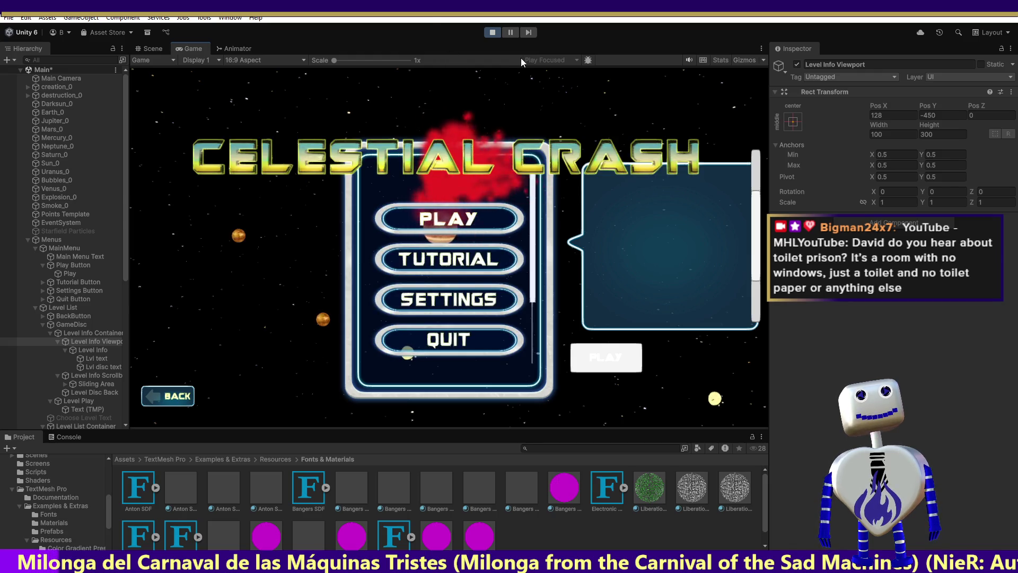
# Show the Skill Challenge objective, drag its scrollbar, and select Level Info Viewport
pyautogui.click(450, 218)
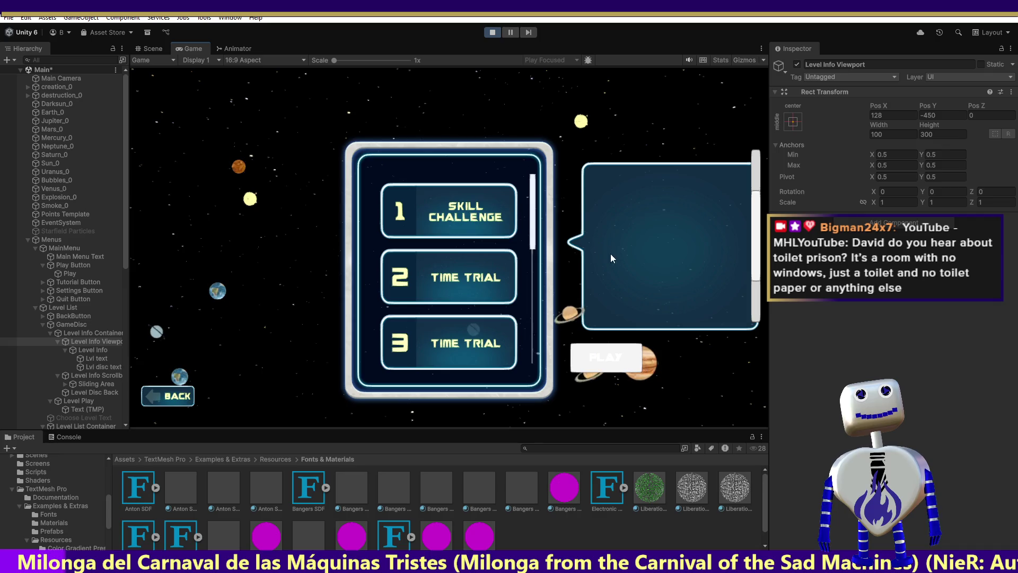
pyautogui.click(472, 216)
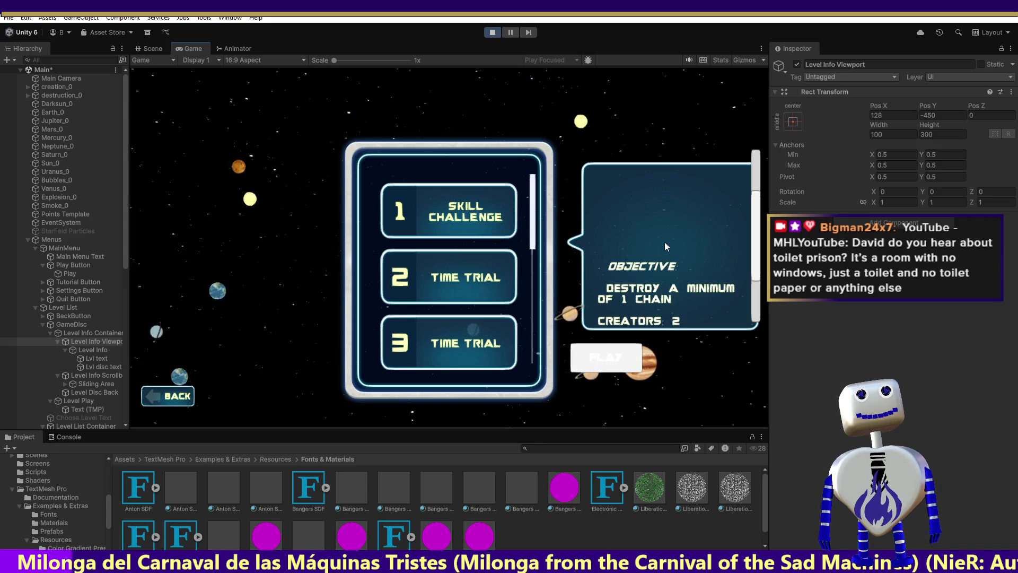
pyautogui.moveTo(753, 222); pyautogui.dragTo(758, 298)
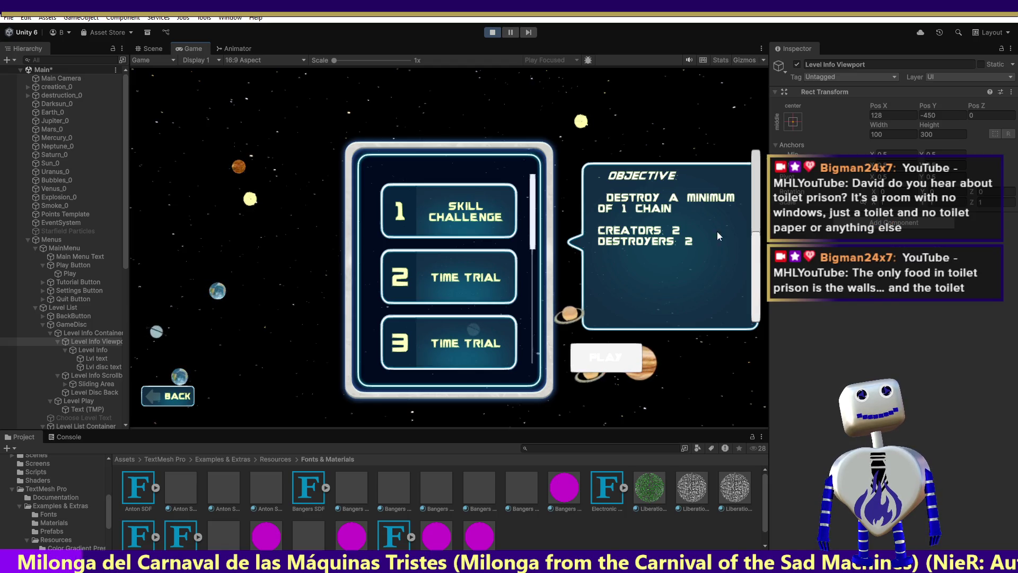
pyautogui.click(89, 344)
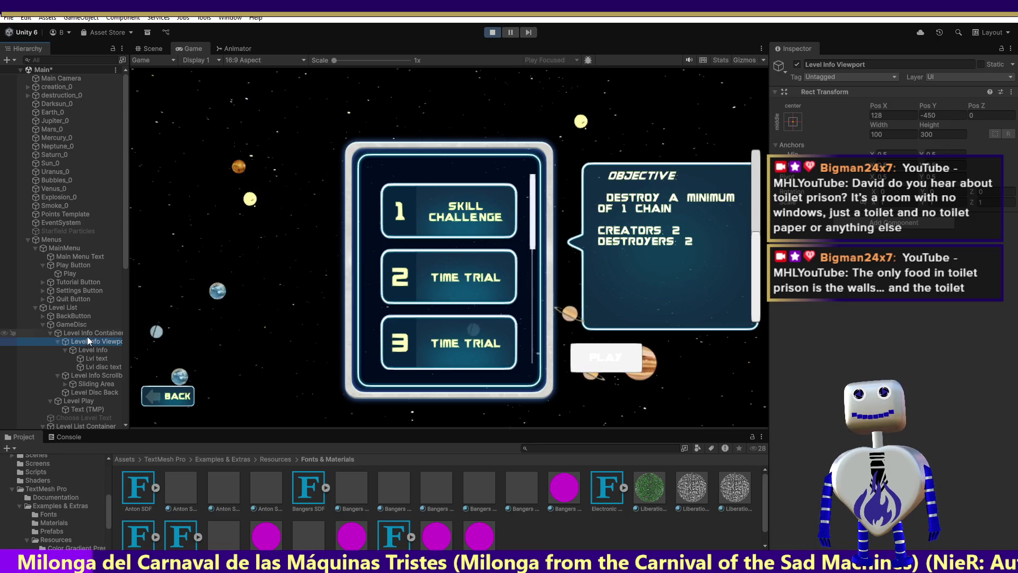
# Set Level Info Scrollbar's direction to Top To Bottom, test scrolling, then stop the game
pyautogui.click(92, 333)
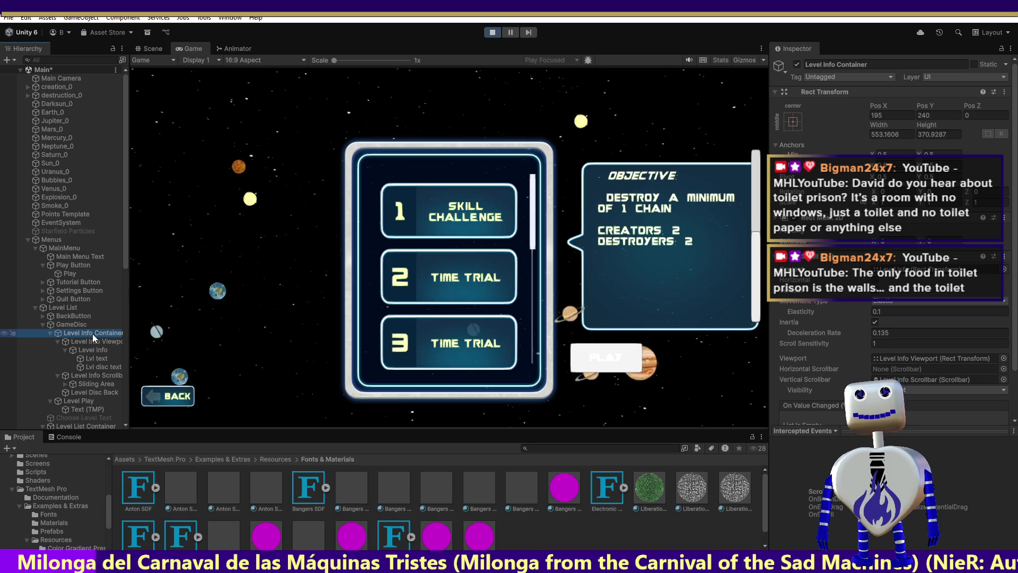
pyautogui.scroll(-3, 927, 304)
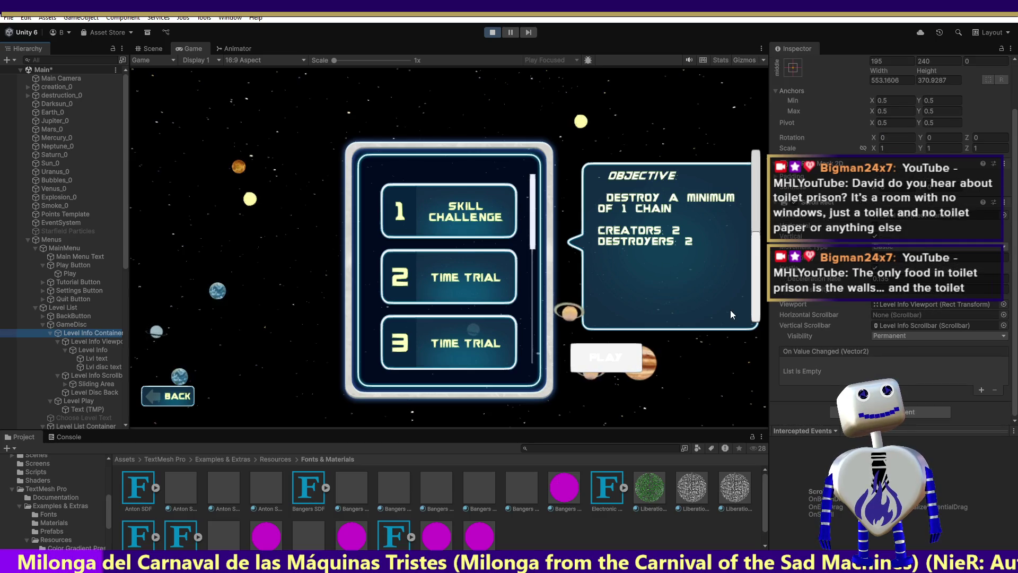
pyautogui.click(93, 375)
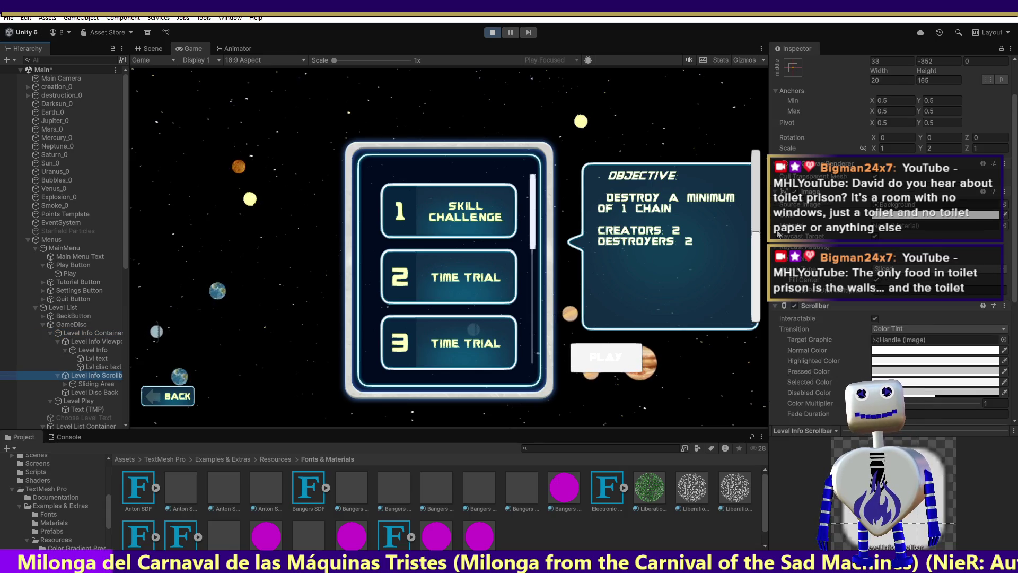
pyautogui.scroll(-10, 902, 265)
pyautogui.click(902, 266)
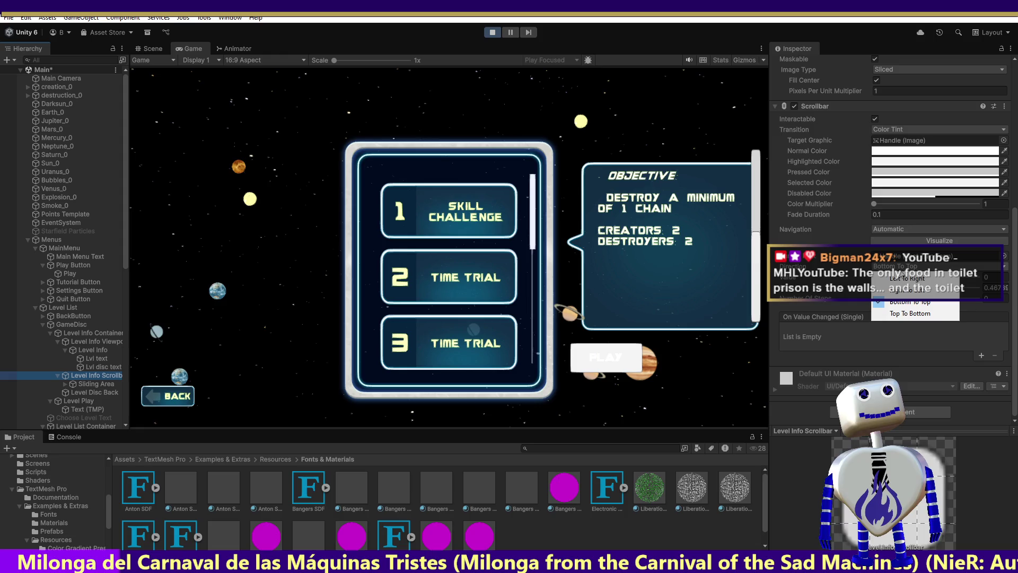
pyautogui.click(910, 313)
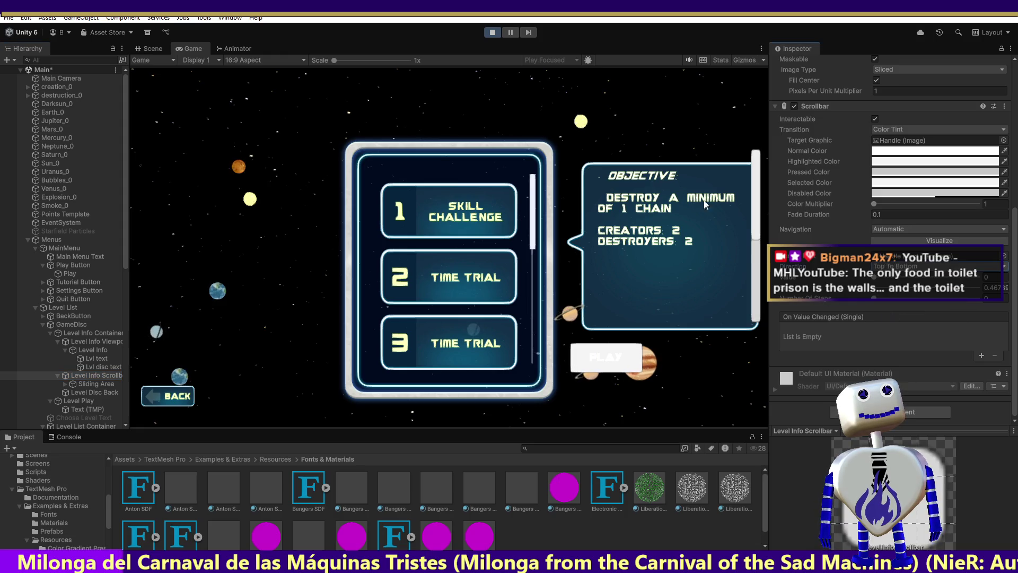
pyautogui.moveTo(755, 175)
pyautogui.mouseDown()
pyautogui.moveTo(753, 276)
pyautogui.moveTo(733, 126)
pyautogui.mouseUp()
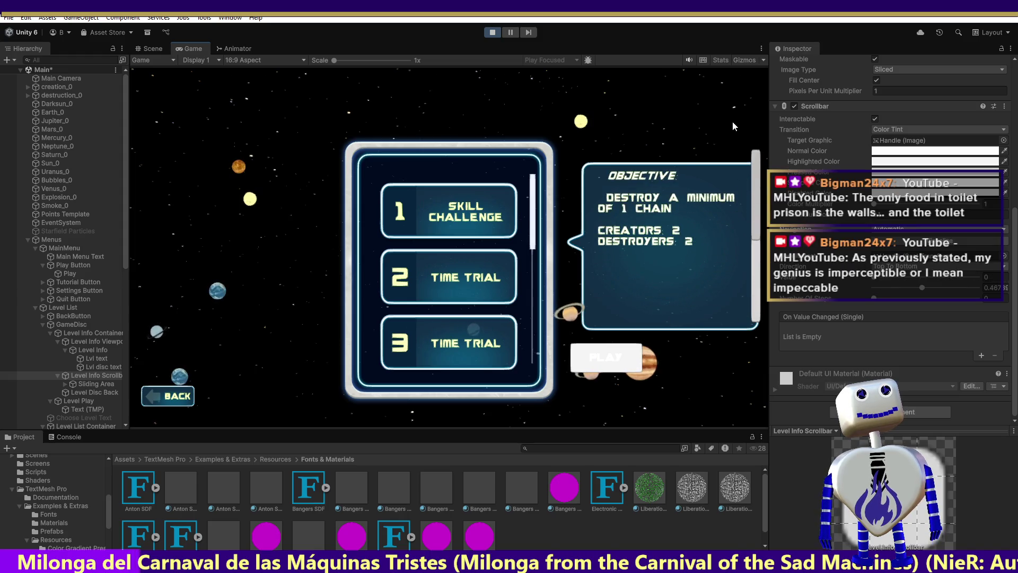
pyautogui.click(493, 32)
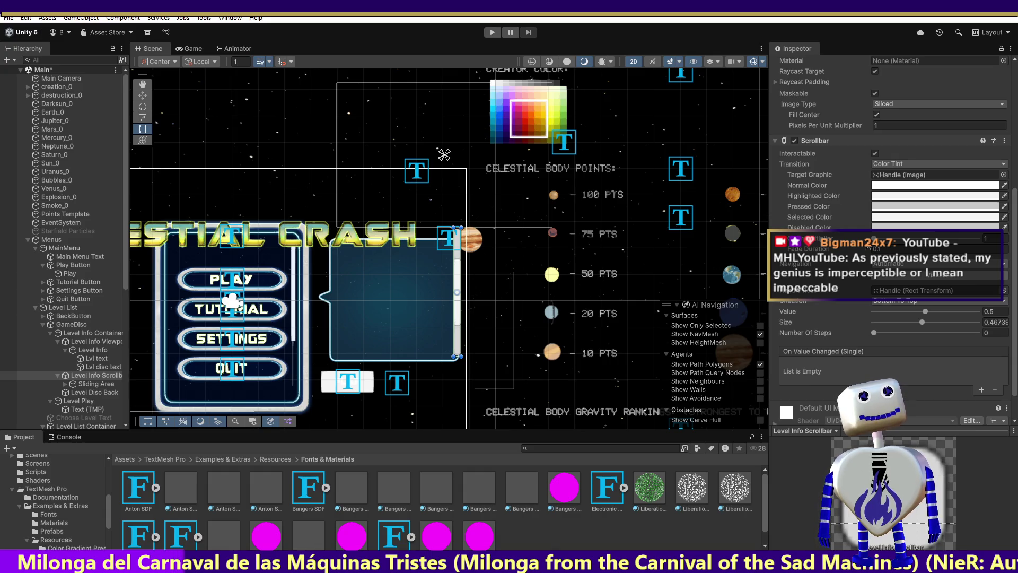
# Leave the scrollbar direction at Bottom To Top, select its Pos Y field, and run the game
pyautogui.click(990, 301)
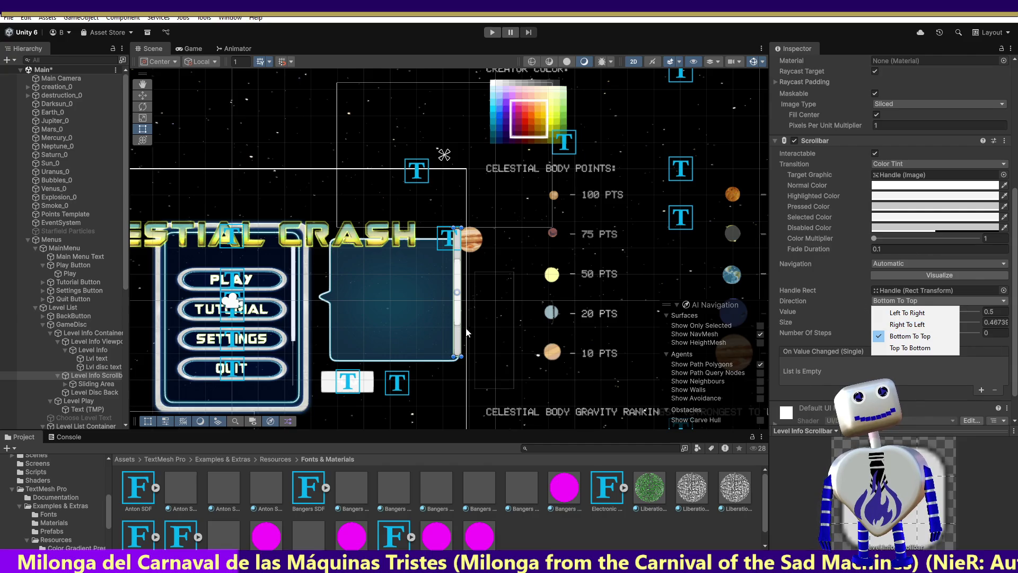
pyautogui.click(89, 375)
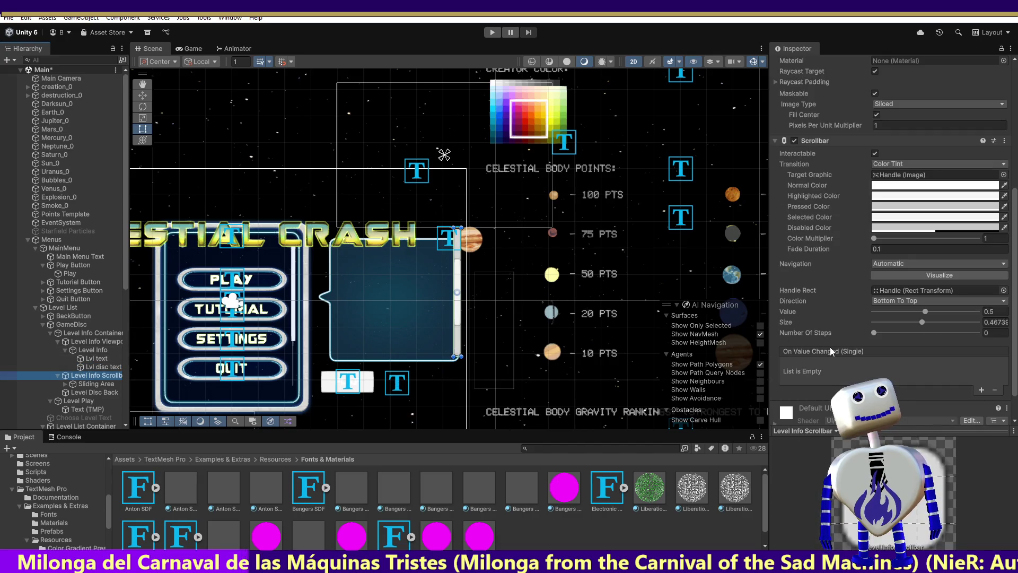
pyautogui.scroll(4, 830, 347)
pyautogui.scroll(3, 830, 347)
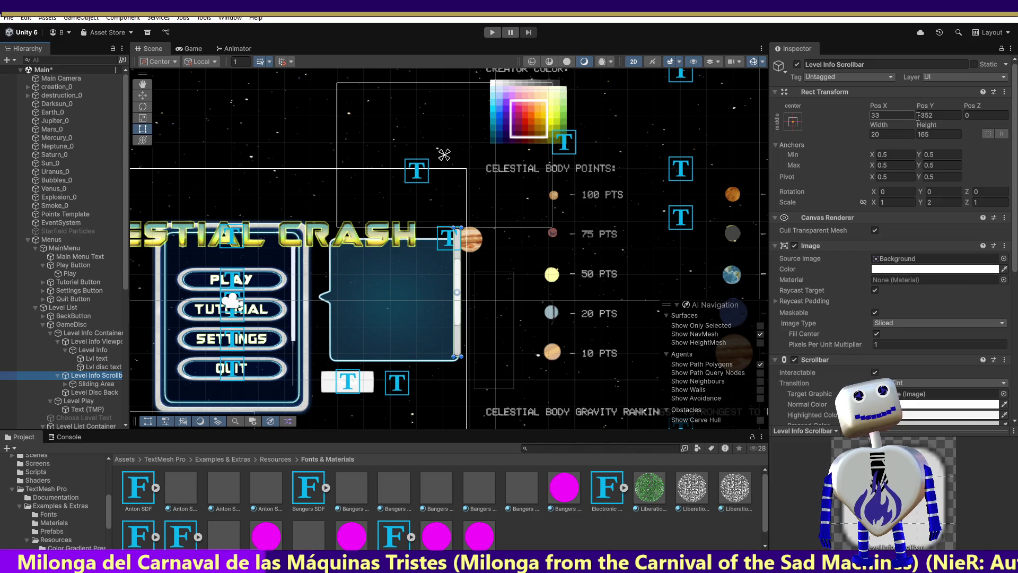
pyautogui.click(937, 115)
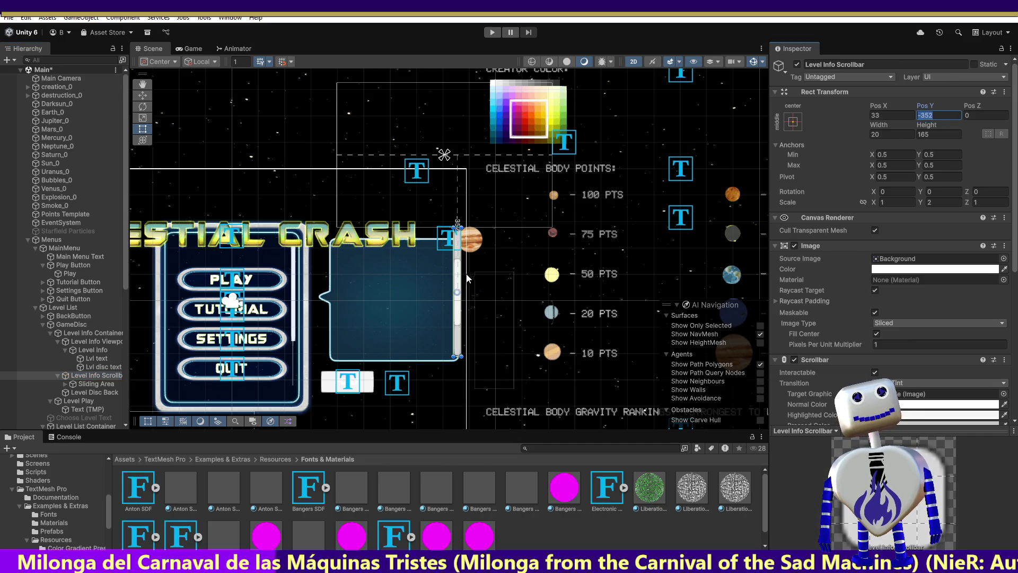
pyautogui.click(492, 33)
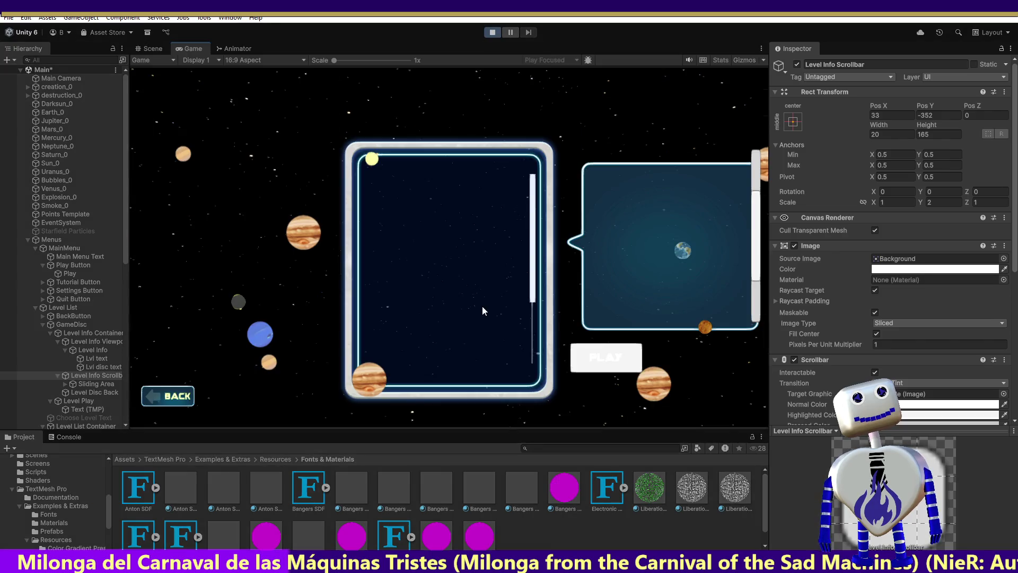
# Show the Skill Challenge objective and set the scrollbar's Pos Y to -352
pyautogui.click(496, 223)
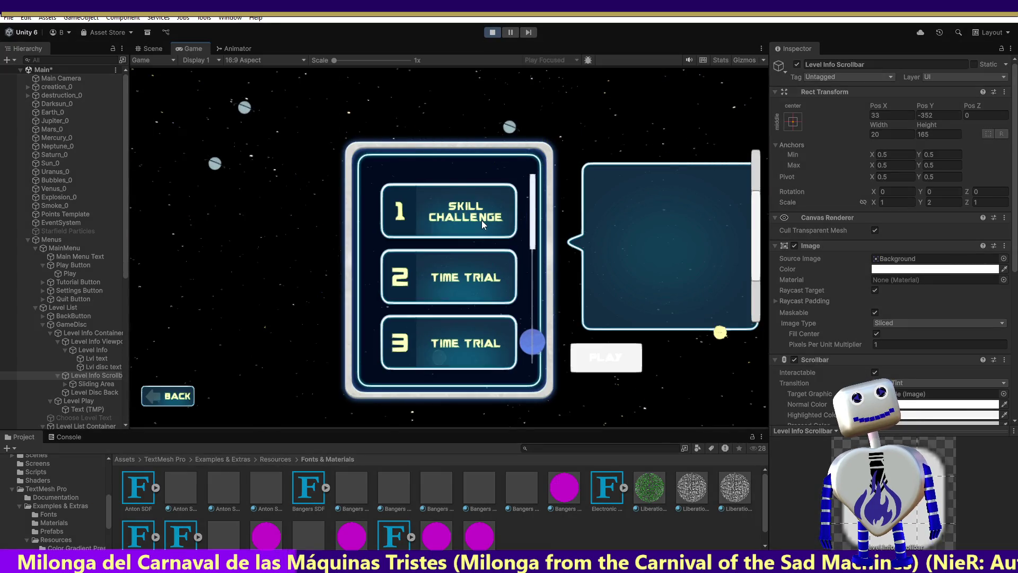
pyautogui.click(482, 221)
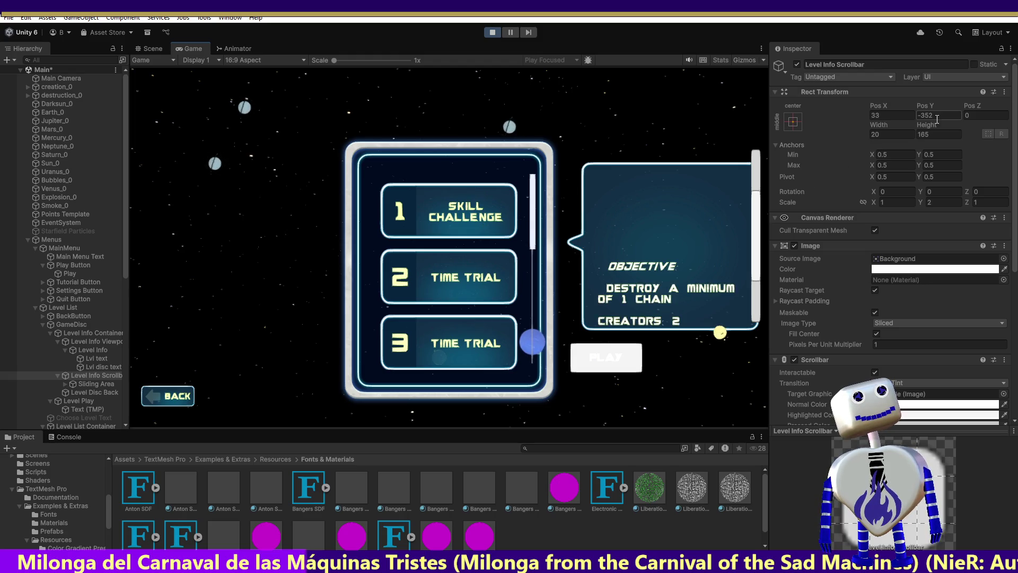
pyautogui.click(942, 116)
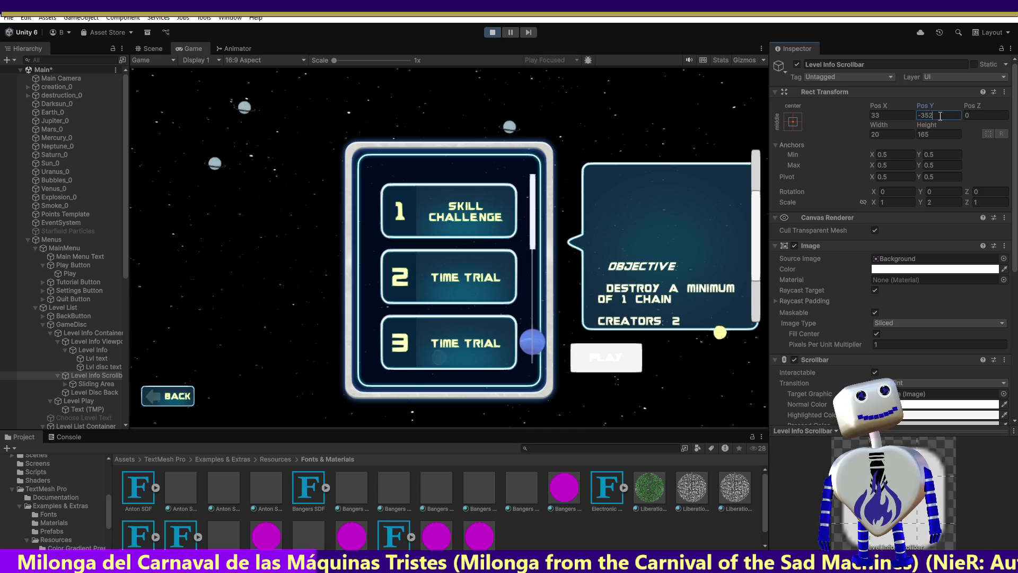
pyautogui.press('BackSpace')
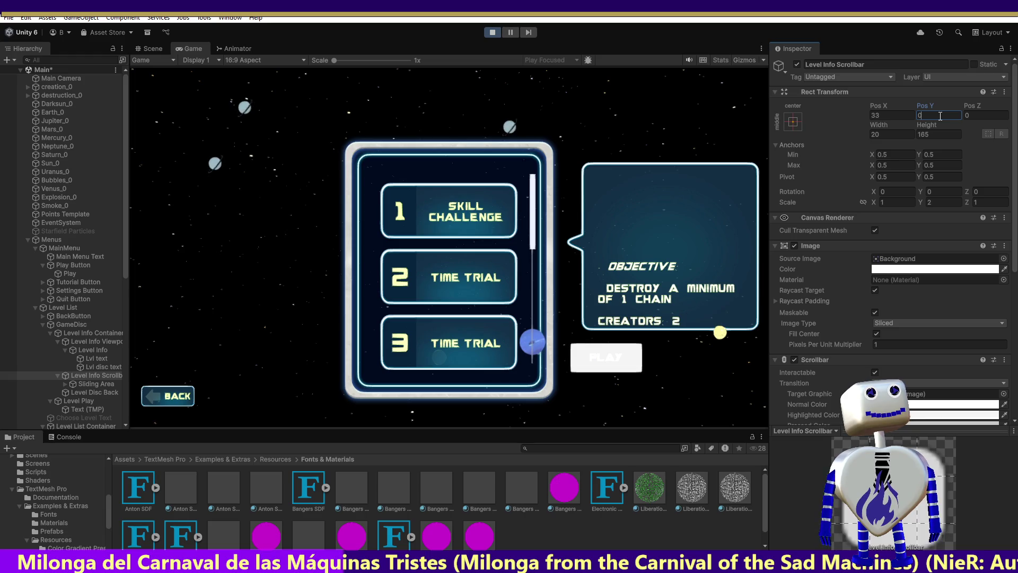
pyautogui.write('-352')
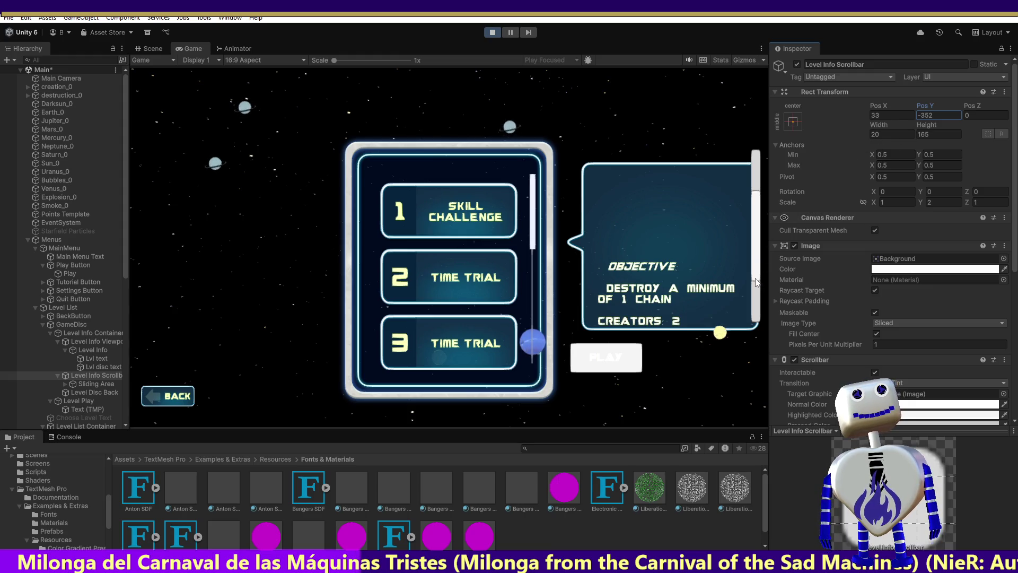
# Drag the scrollbar down to reveal Destroyers 2, then stop and restart the game
pyautogui.moveTo(757, 283)
pyautogui.mouseDown()
pyautogui.moveTo(758, 328)
pyautogui.moveTo(766, 209)
pyautogui.moveTo(768, 339)
pyautogui.moveTo(775, 300)
pyautogui.moveTo(771, 330)
pyautogui.mouseUp()
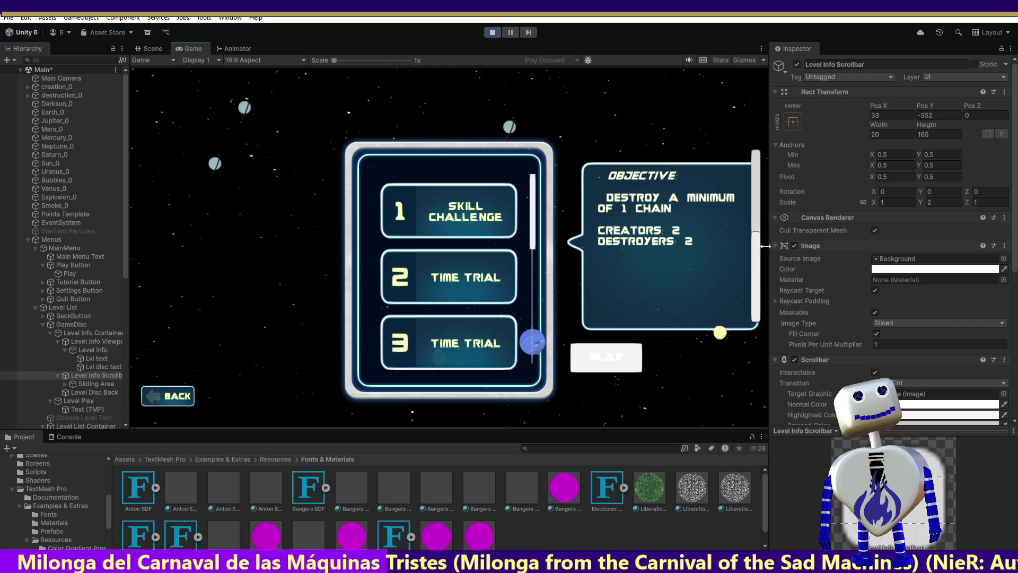
pyautogui.click(493, 33)
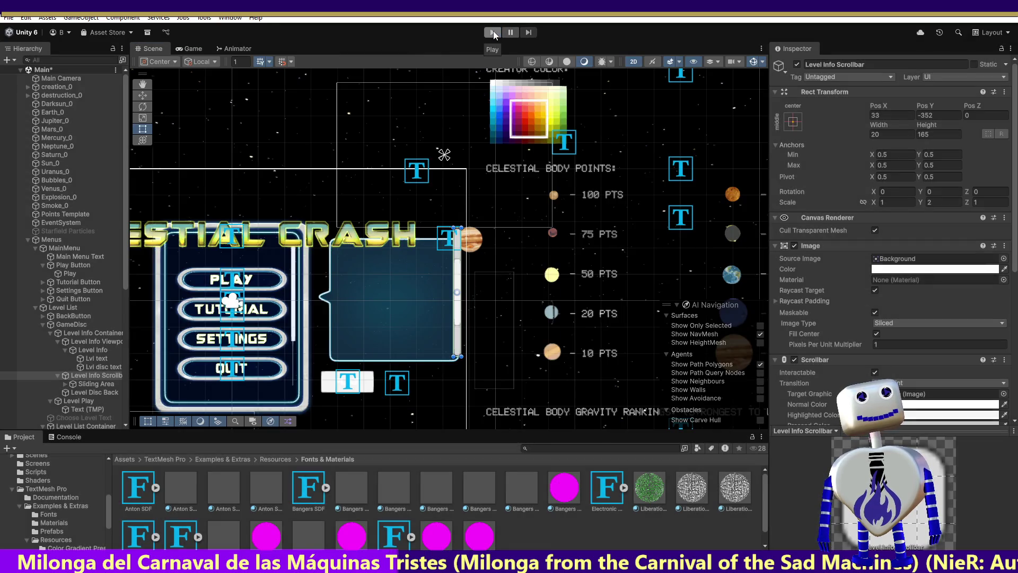
pyautogui.click(493, 33)
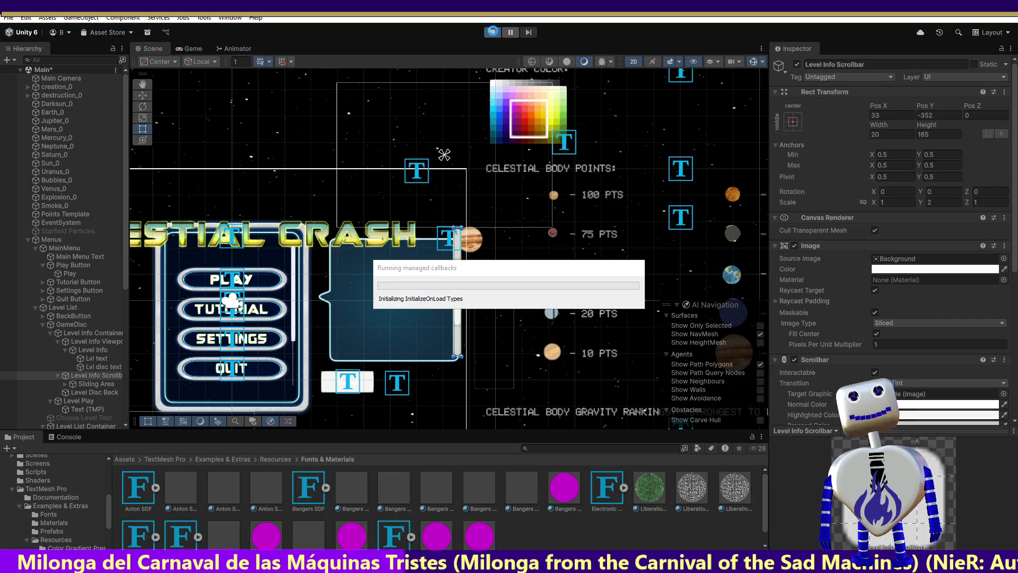